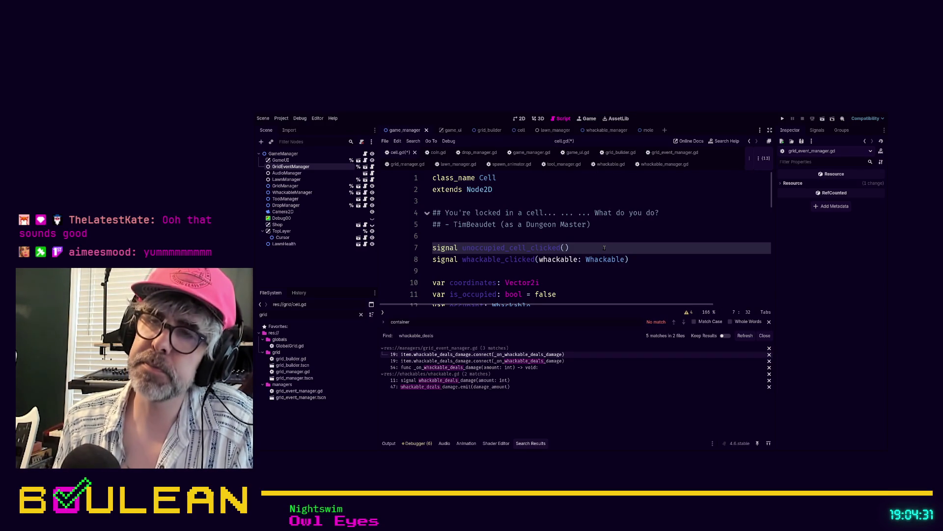
Add a 'cell: Cell' parameter to the unoccupied_cell_clicked signal and save cell.gd
type("cell: ")
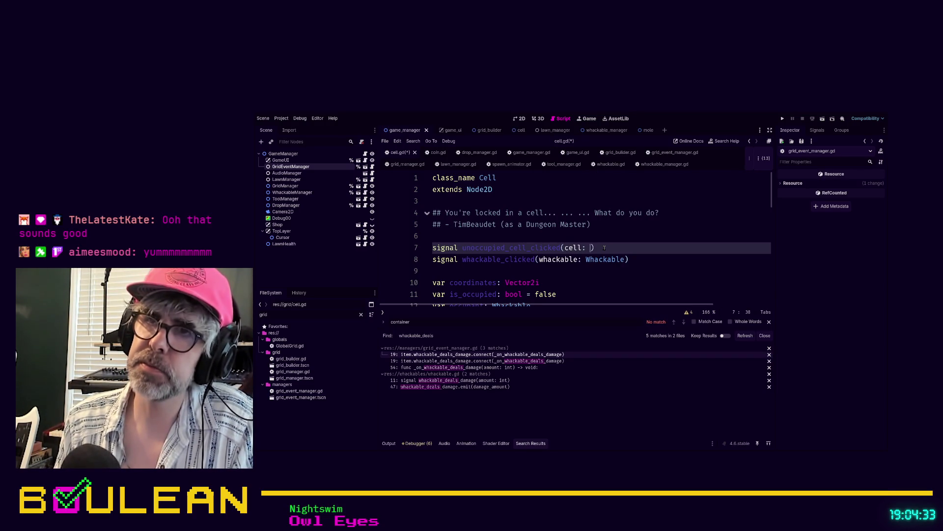
type("Cell")
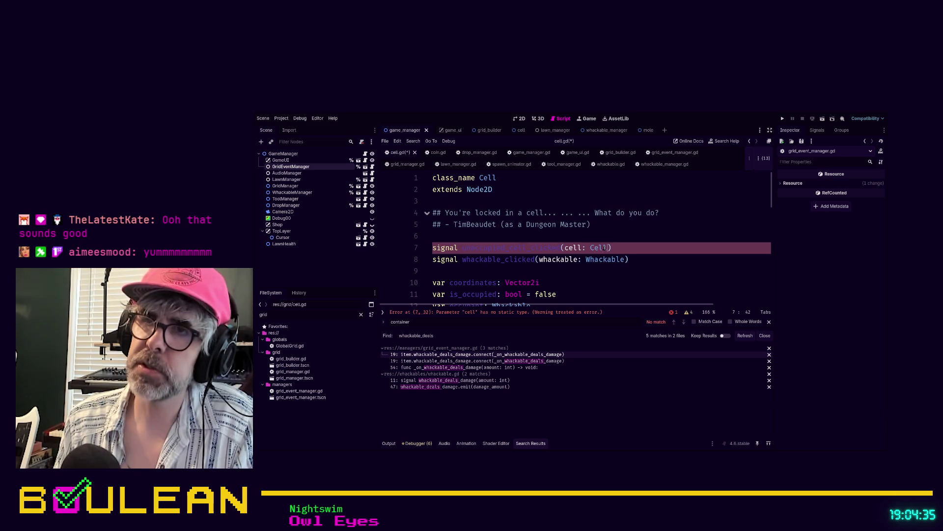
left_click(685, 271)
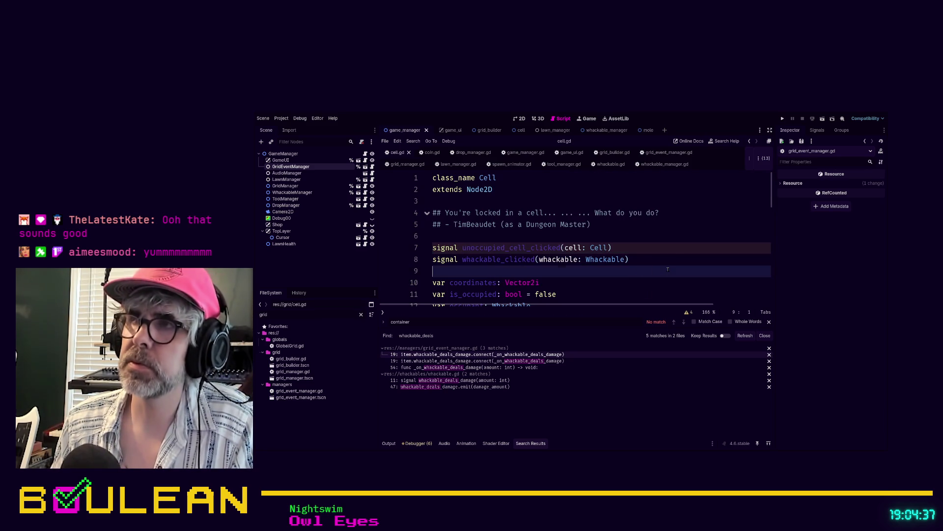
key("ctrl+s")
Replace the else-branch print with unoccupied_cell_clicked.emit(self)
scroll(649, 210, "down", 3)
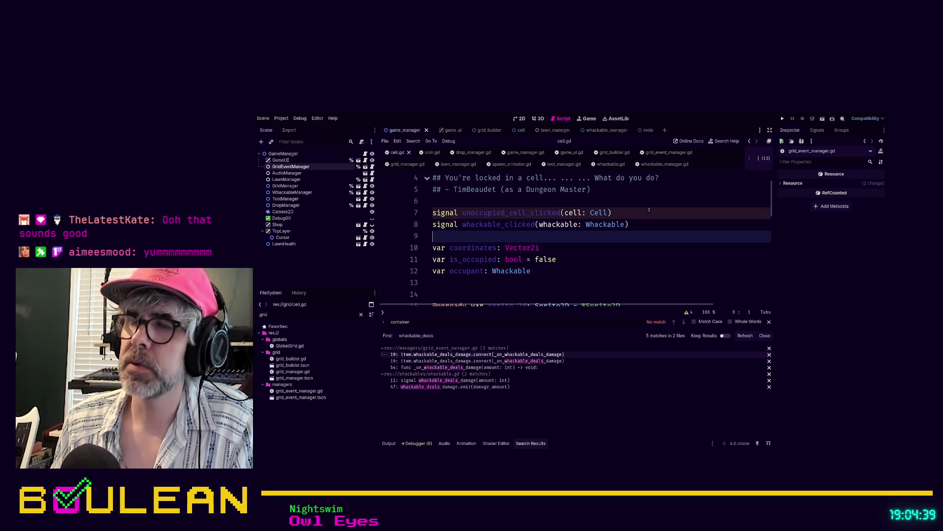
scroll(649, 211, "down", 10)
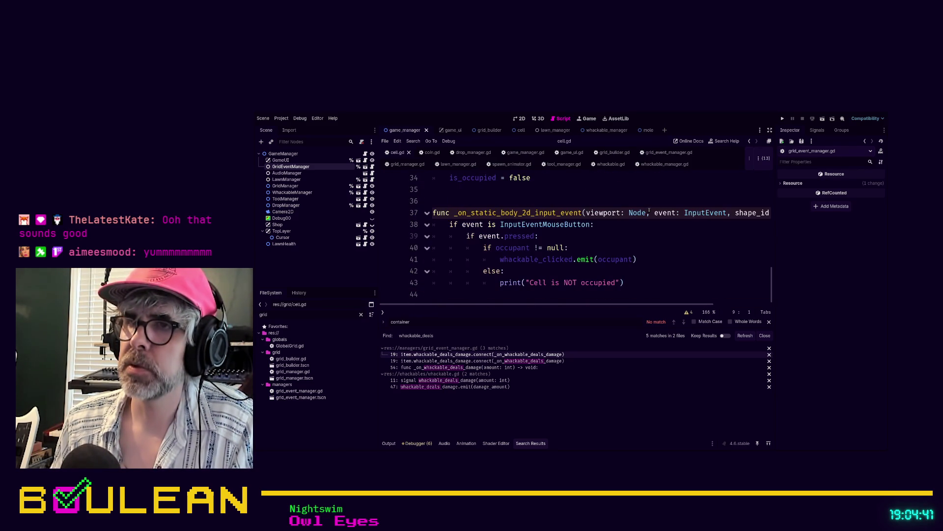
scroll(649, 216, "up", 3)
scroll(650, 231, "down", 3)
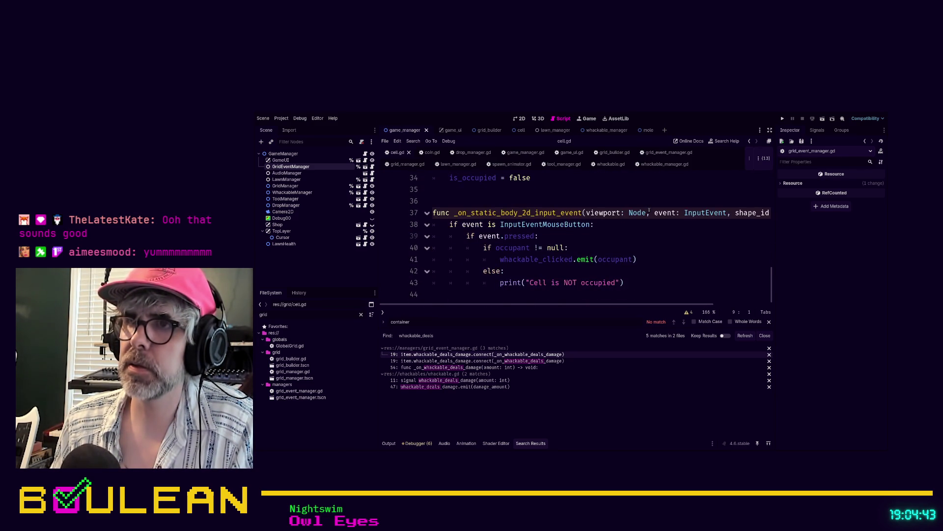
left_click(644, 281)
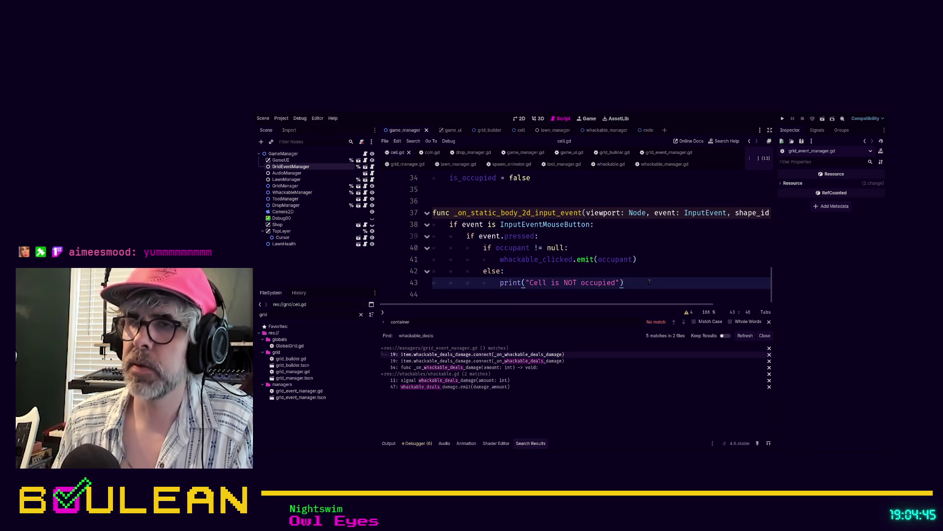
key("shift+Home")
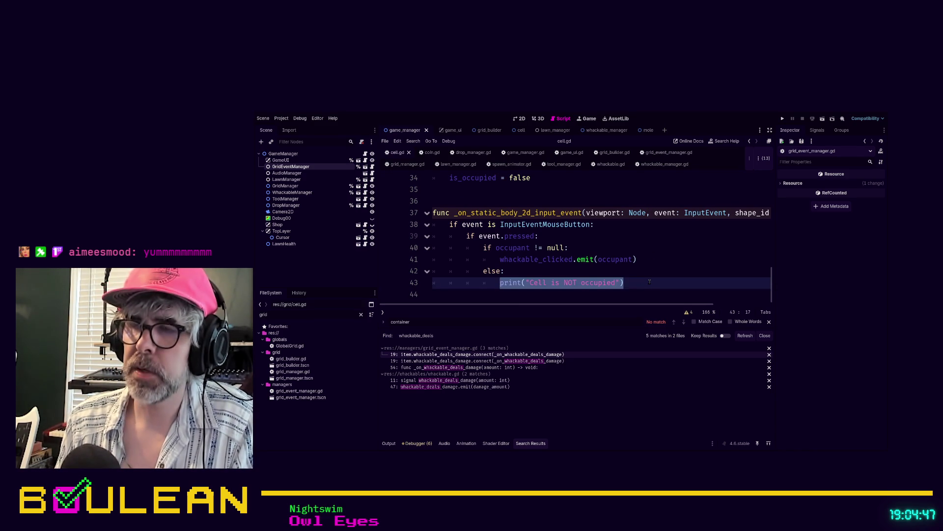
type("uno")
key("Return")
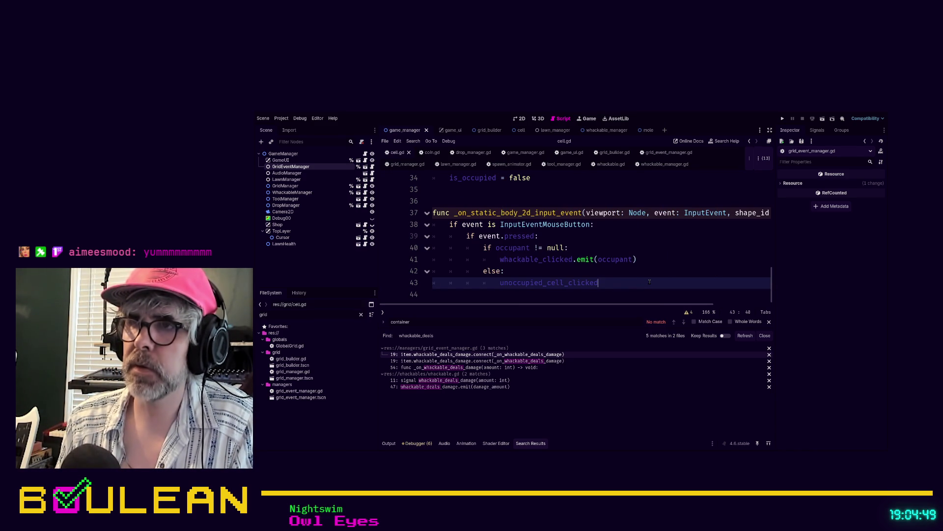
type(".emit(")
type("self")
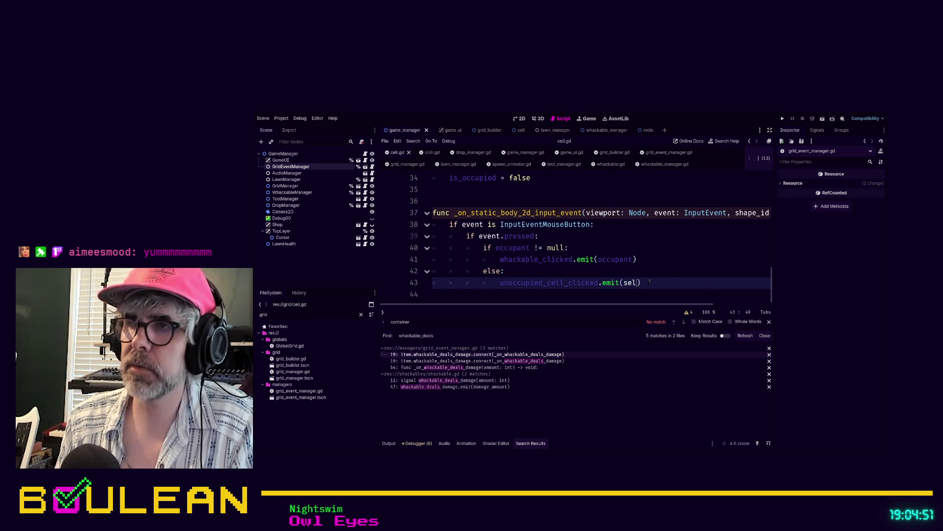
left_click(672, 270)
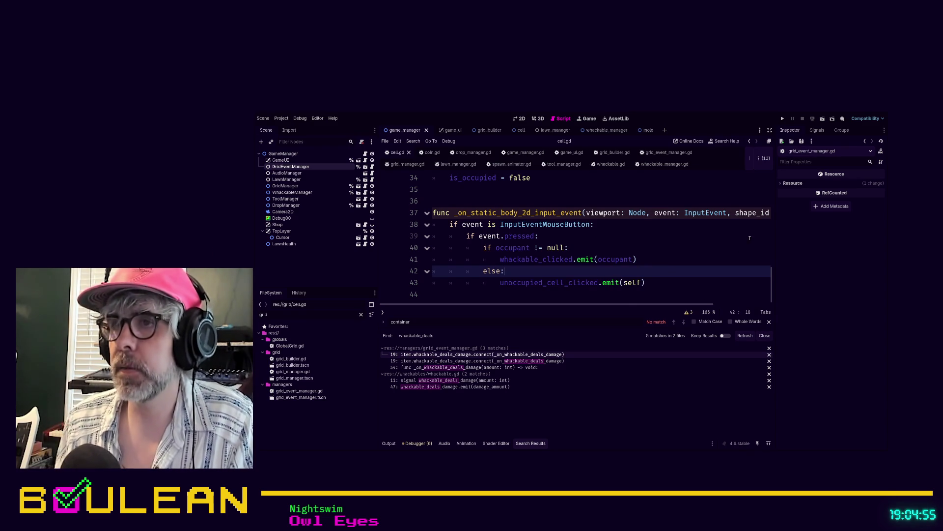
Switch to grid_event_manager.gd and locate the _on_unoccupied_cell_clicked handler
scroll(694, 249, "up", 1)
left_click(667, 152)
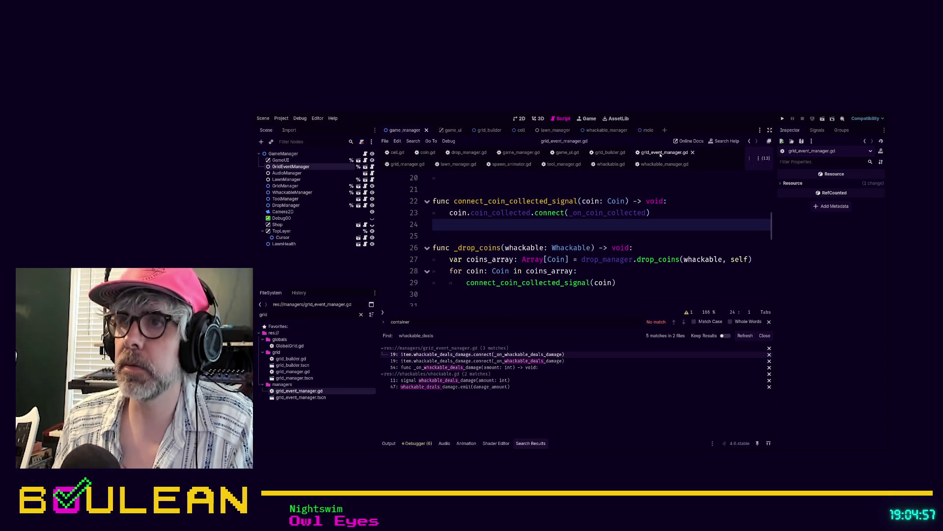
scroll(634, 215, "down", 3)
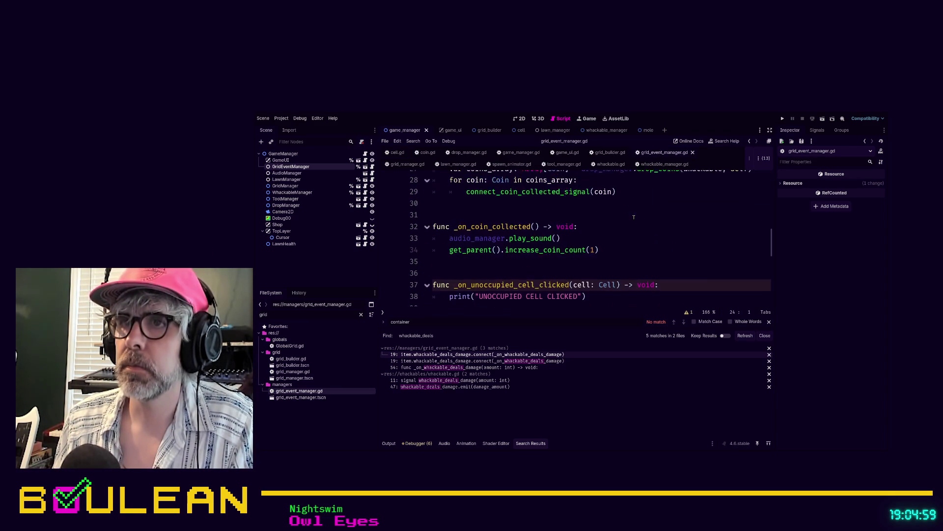
scroll(638, 217, "up", 6)
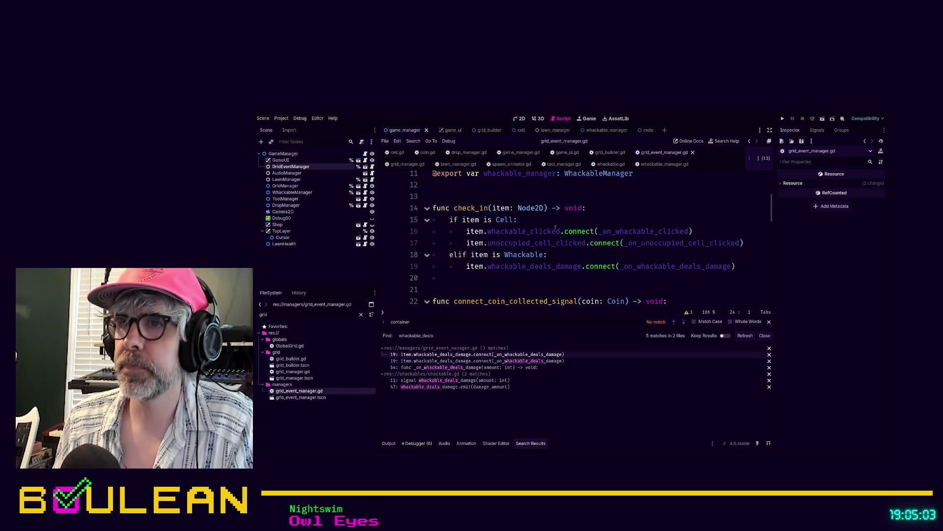
left_click(654, 241, "ctrl")
left_click(633, 259)
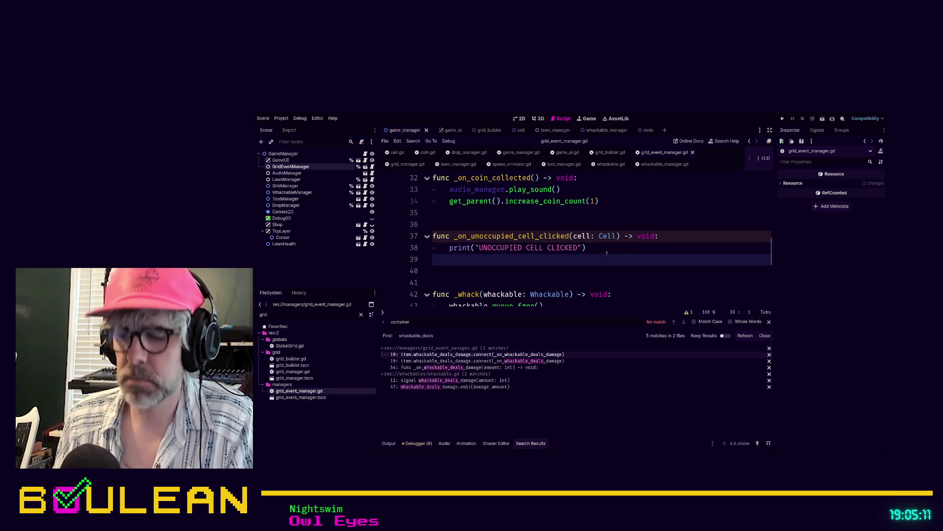
Find 'lawn_', copy the decrease_lawn_health call on line 59, and return to handler line 39
key("ctrl+f")
type("lawn_")
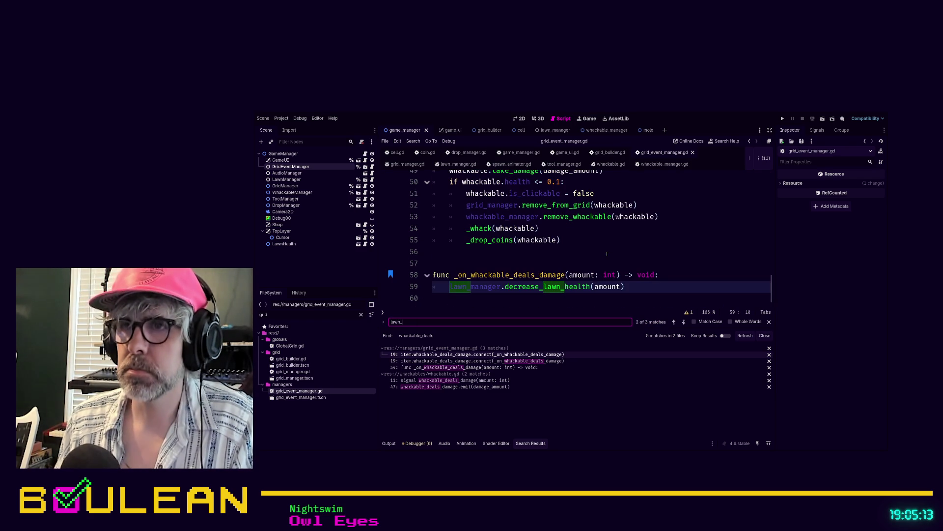
left_click(649, 287)
key("shift+Home")
key("ctrl+c")
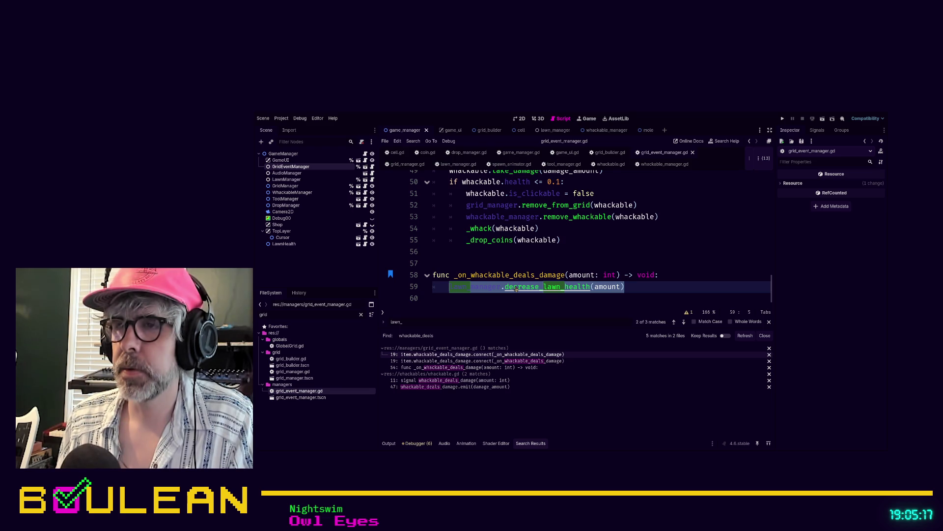
scroll(707, 246, "up", 4)
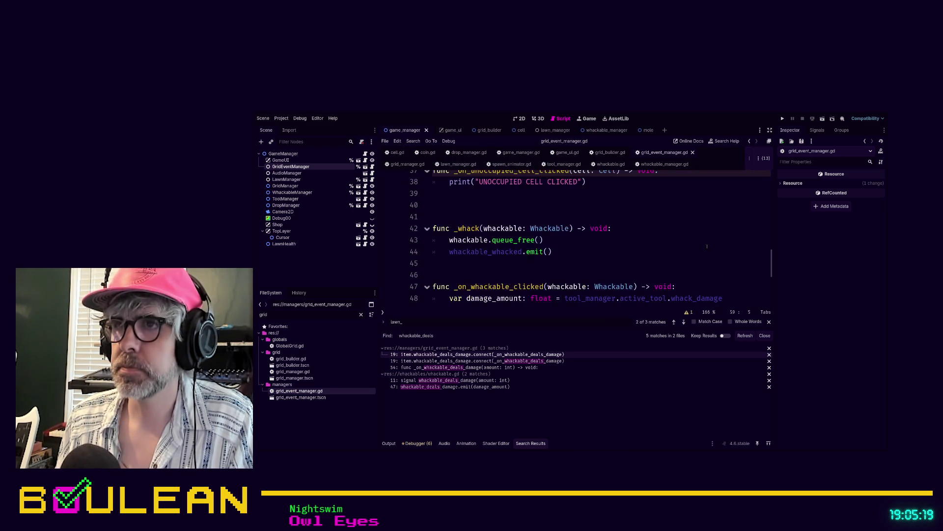
scroll(707, 246, "up", 1)
left_click(601, 224)
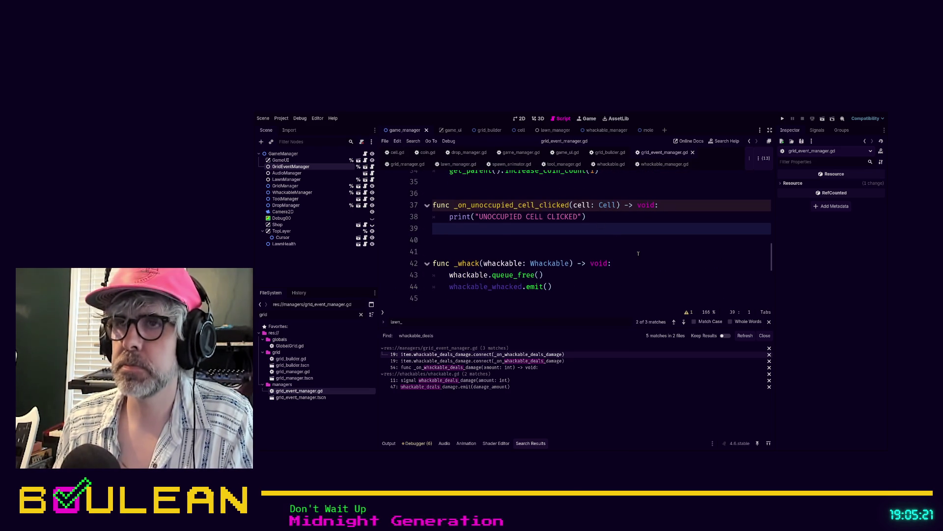
Paste the lawn_manager.decrease_lawn_health call into the handler with argument 1
key("ctrl+v")
key("Left")
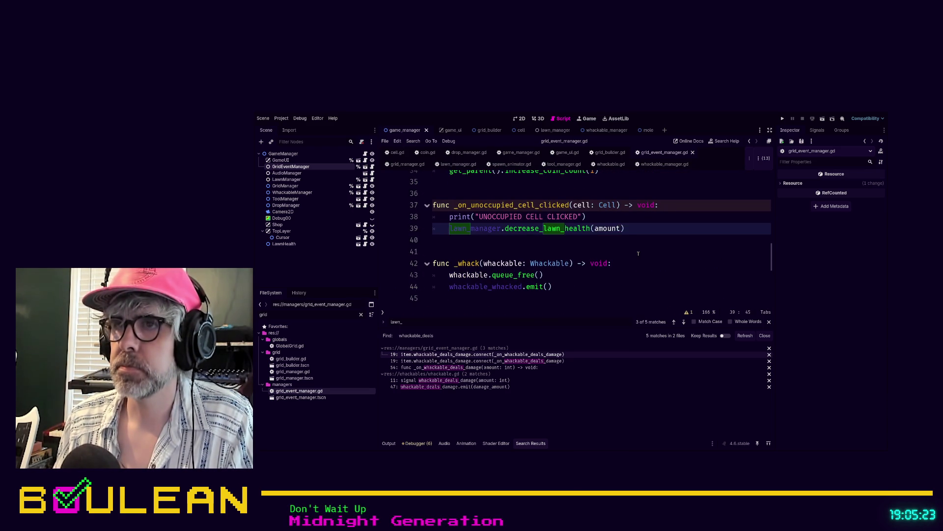
key("ctrl+shift+Left")
key("ctrl+shift+Left")
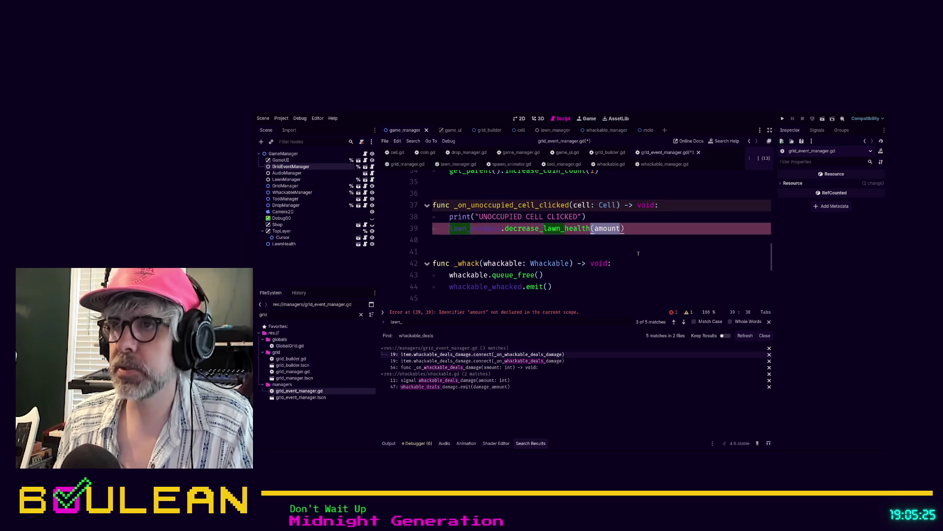
key("BackSpace")
type("(1")
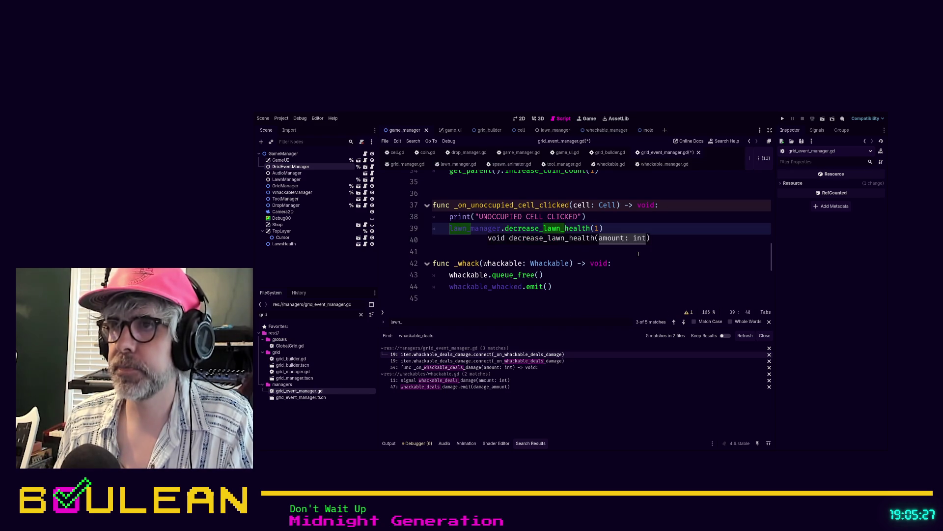
Add a '## TODO this should not be a magic number' comment and run the game
key("Up")
key("Return")
type("## TODO ")
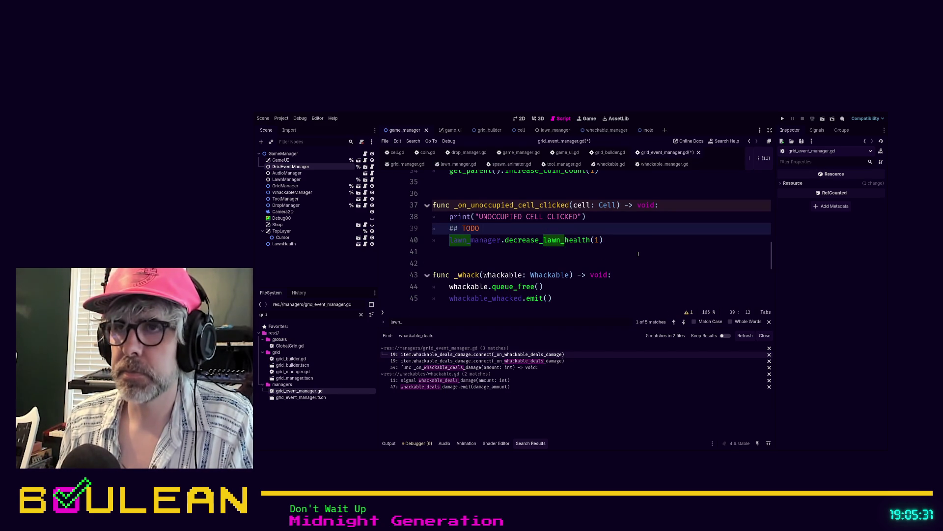
type("this shouldf ")
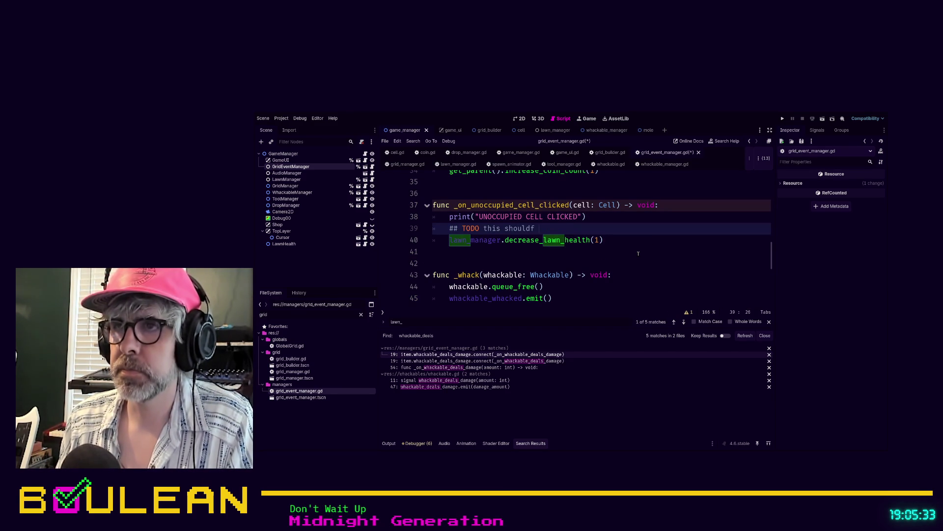
key("BackSpace")
key("BackSpace")
type(" not")
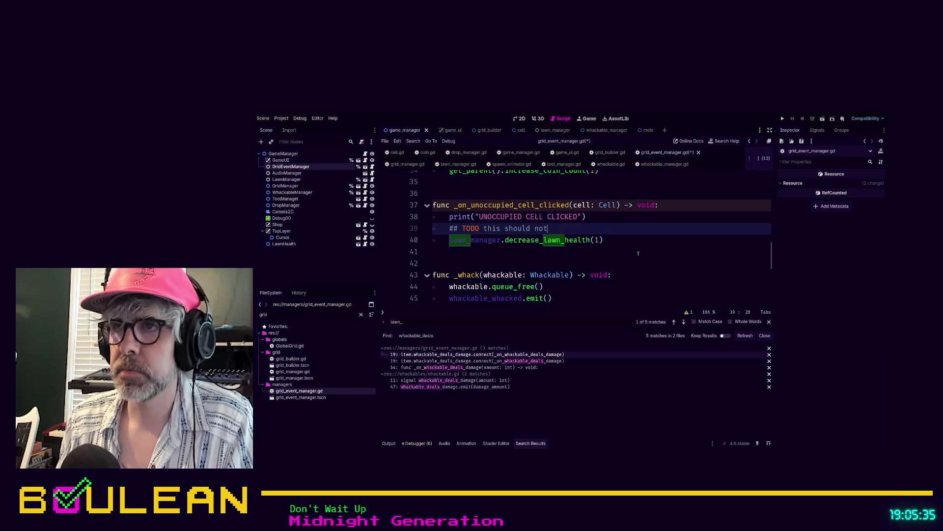
type(" be a magic number")
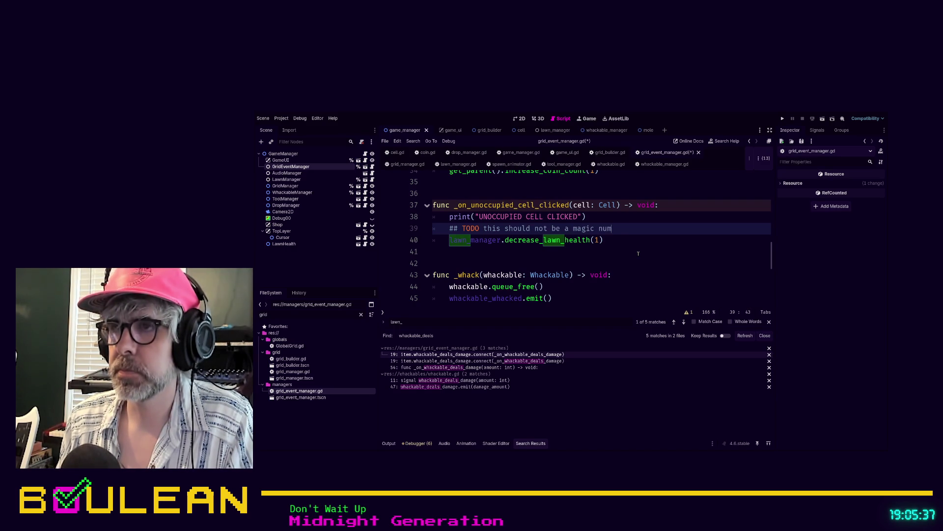
left_click(642, 264)
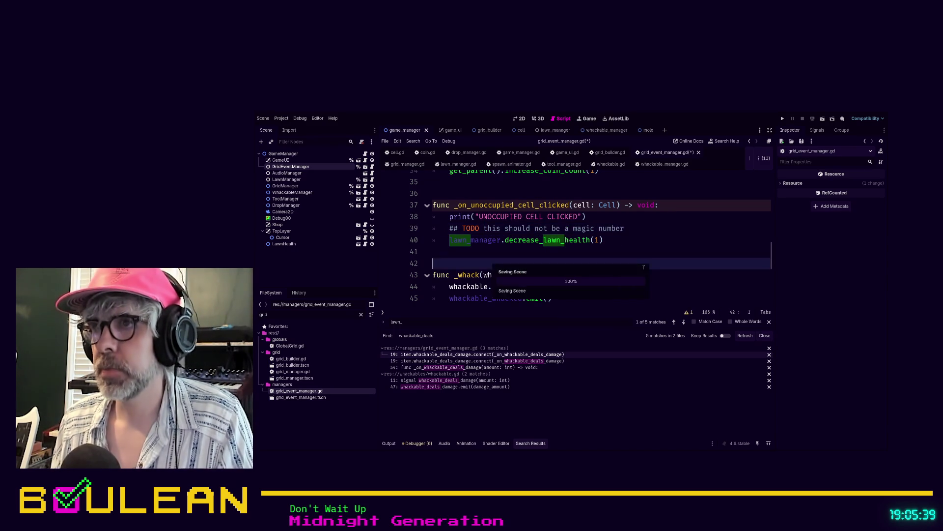
key("F5")
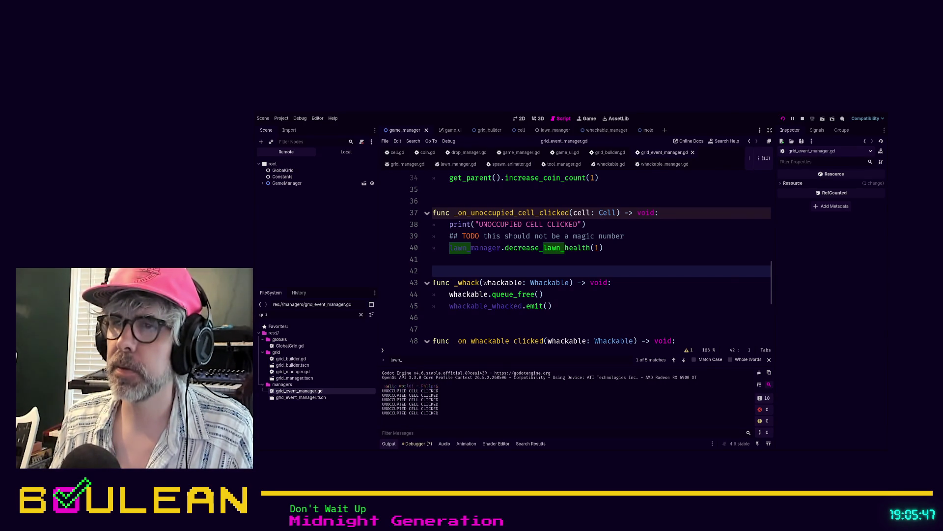
Whack moles and apples until lawn health hits 0% and 'Your lawn is ruined!' shows, then stop the game
key("alt+Tab")
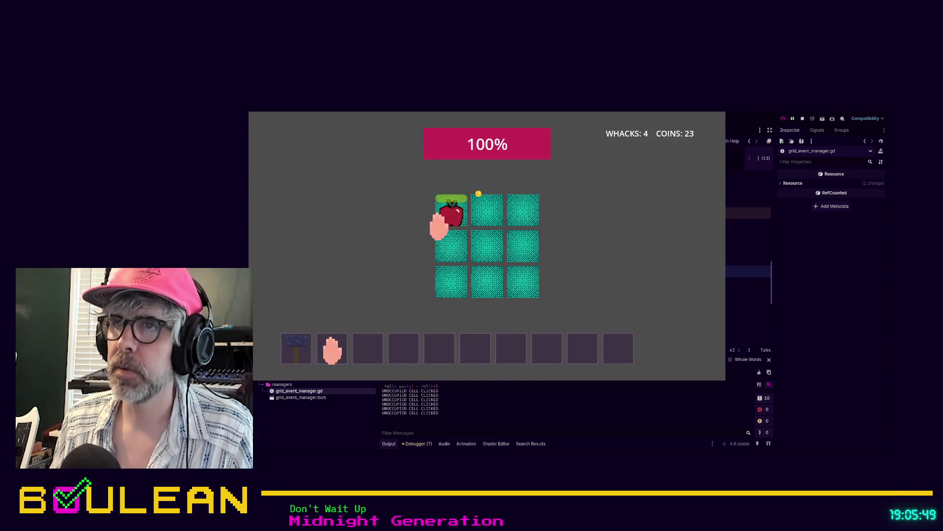
left_click(443, 220)
left_click(485, 280)
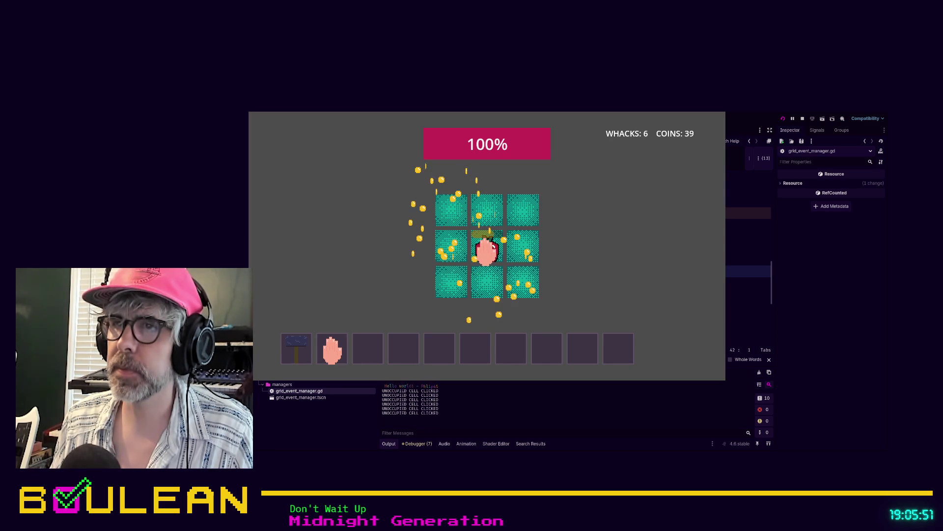
left_click(485, 250)
left_click(447, 217)
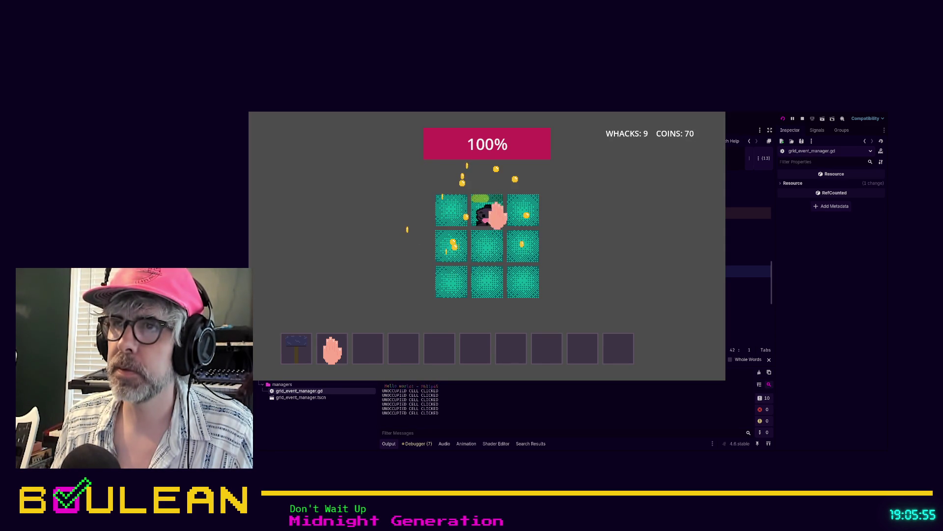
left_click(492, 214)
left_click(521, 253)
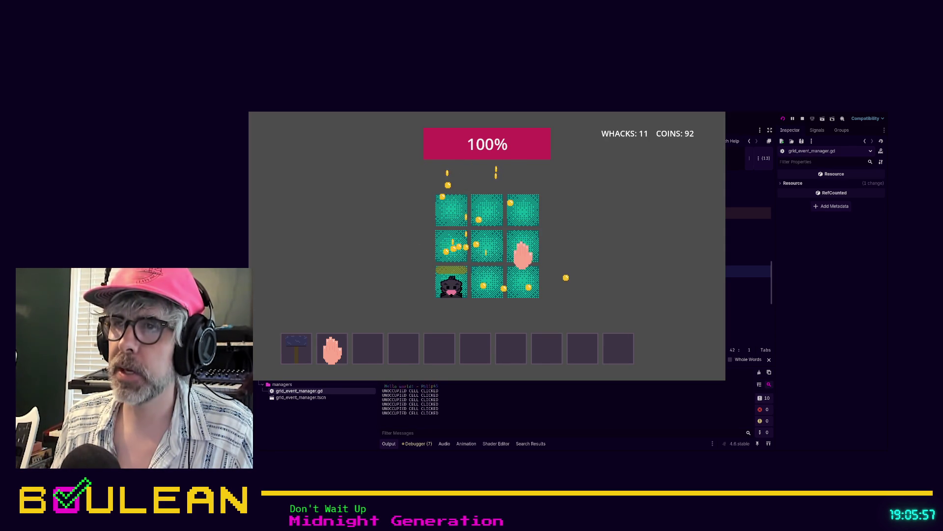
left_click(451, 278)
left_click(528, 207)
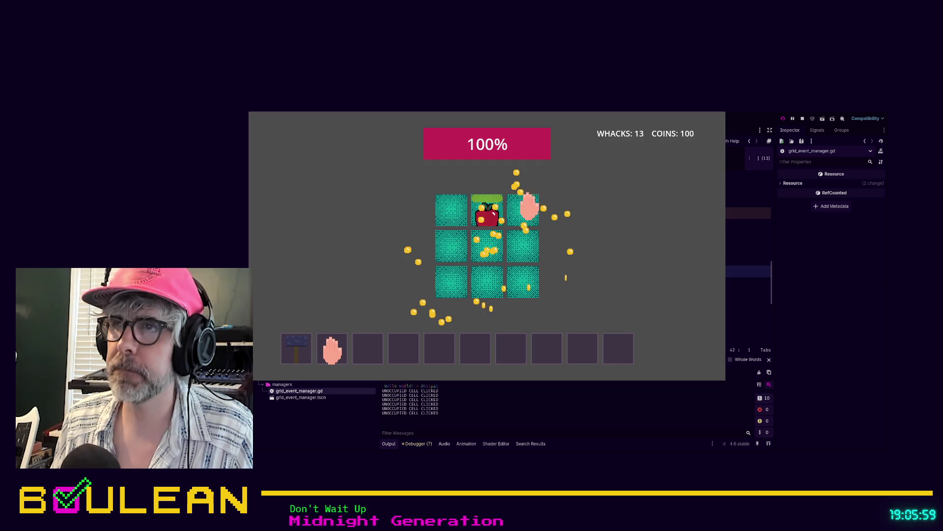
left_click(484, 212)
left_click(449, 212)
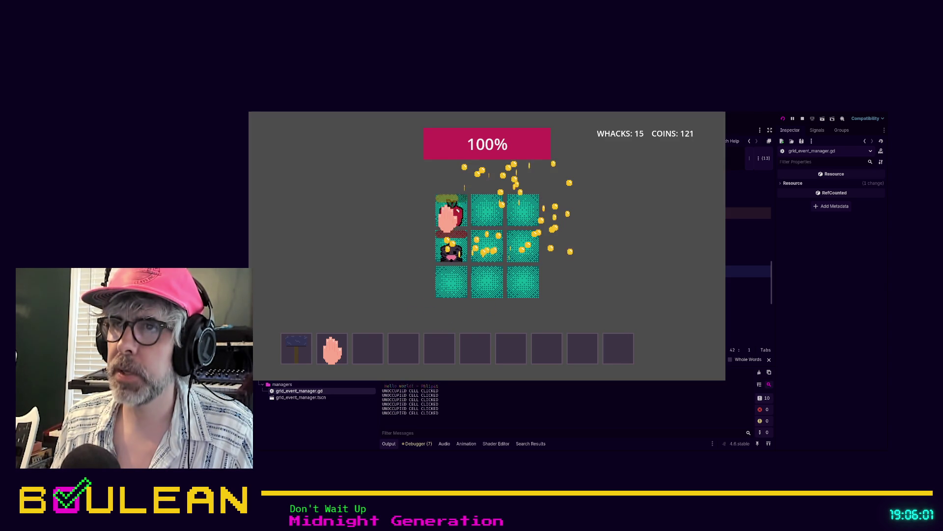
left_click(450, 251)
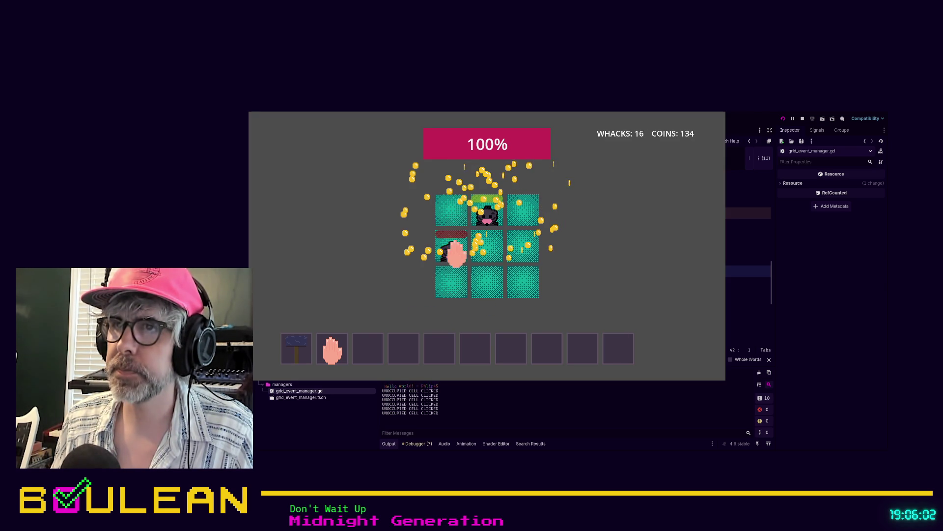
left_click(484, 211)
left_click(452, 211)
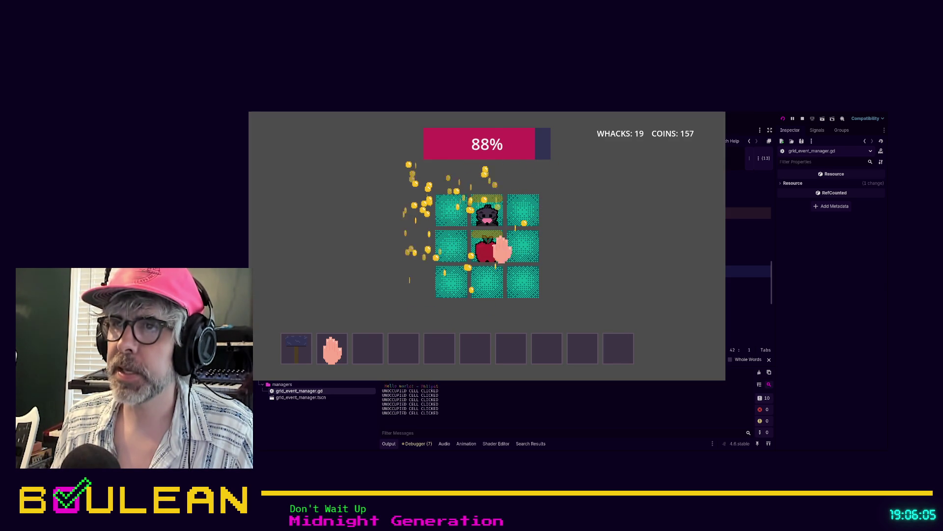
left_click(494, 251)
left_click(491, 219)
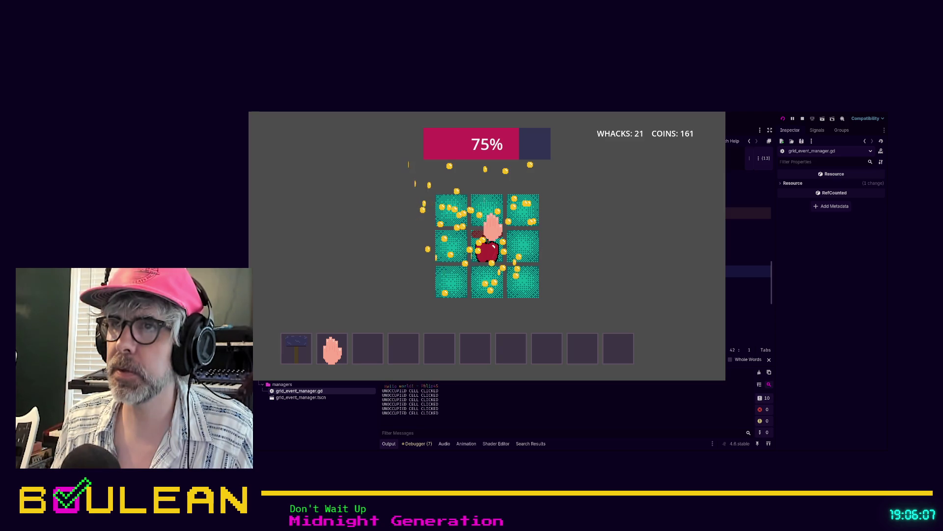
left_click(489, 251)
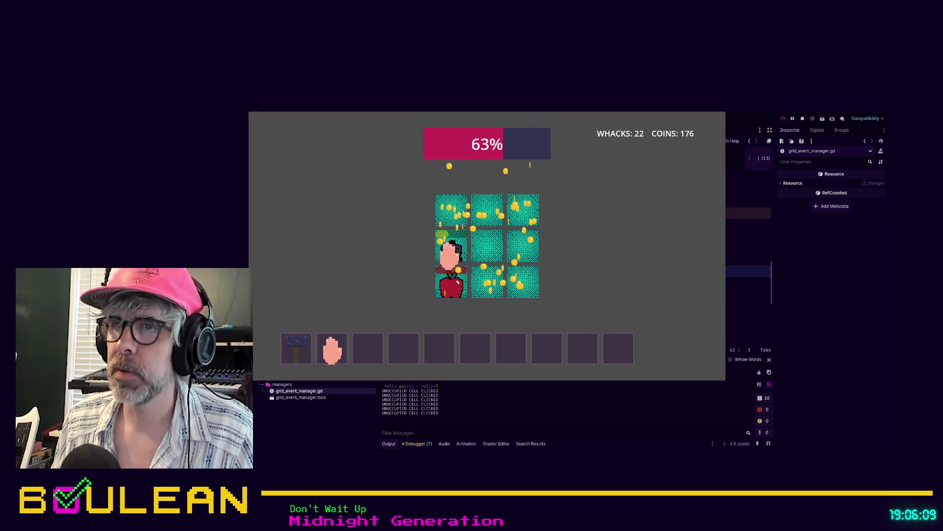
left_click(450, 253)
left_click(452, 283)
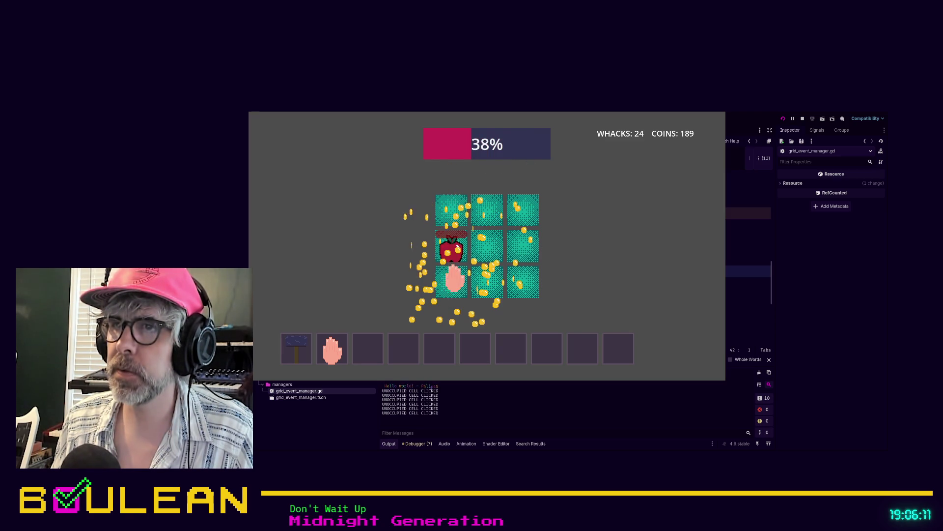
left_click(455, 248)
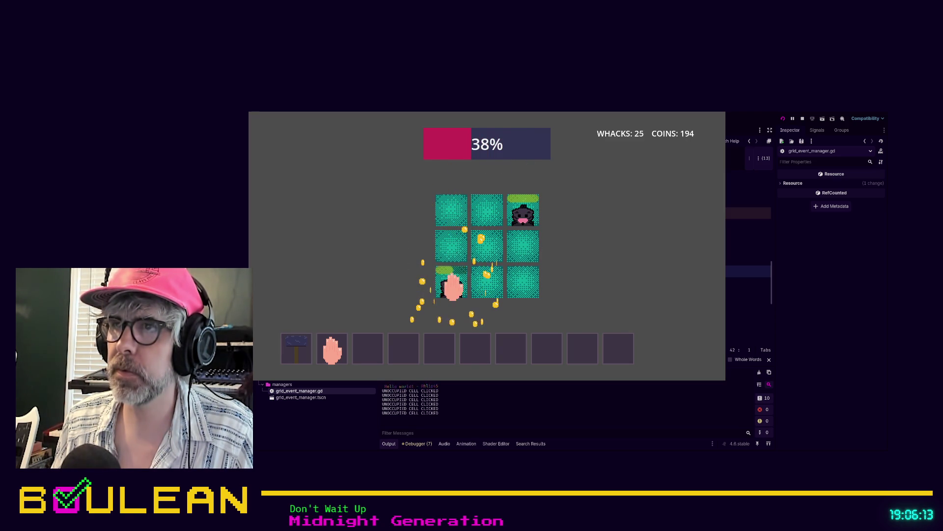
left_click(527, 211)
left_click(498, 248)
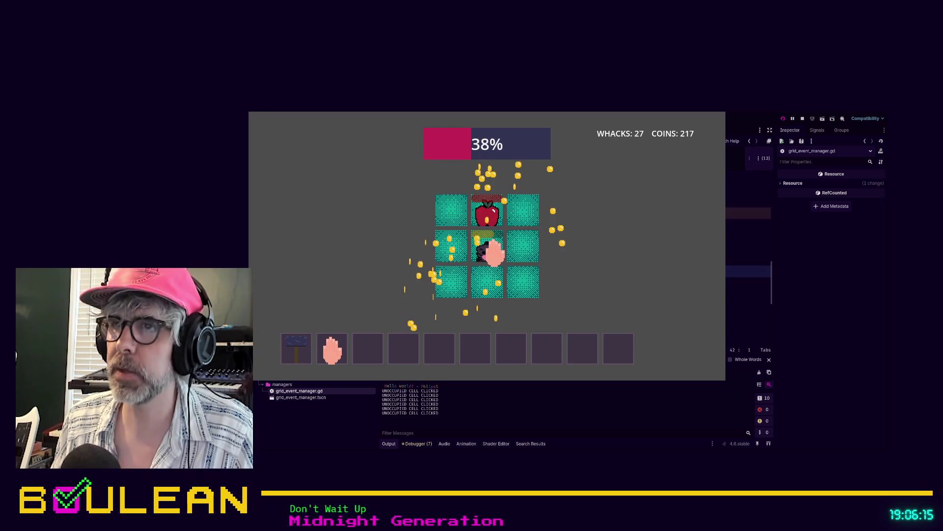
left_click(487, 216)
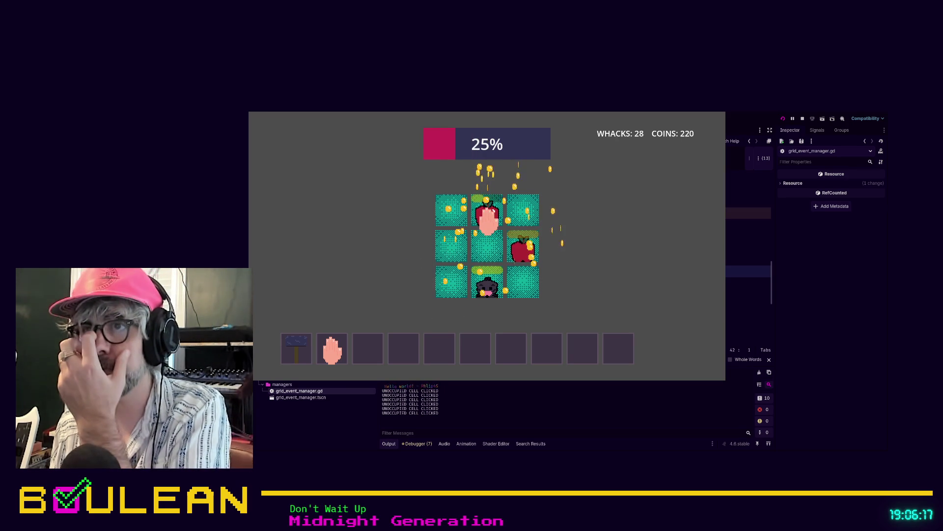
left_click(513, 250)
left_click(520, 256)
left_click(486, 290)
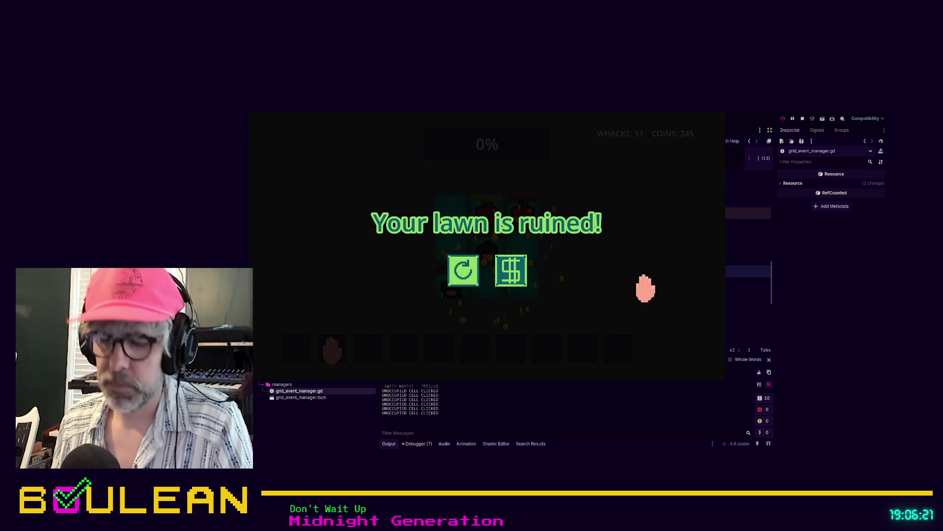
key("F8")
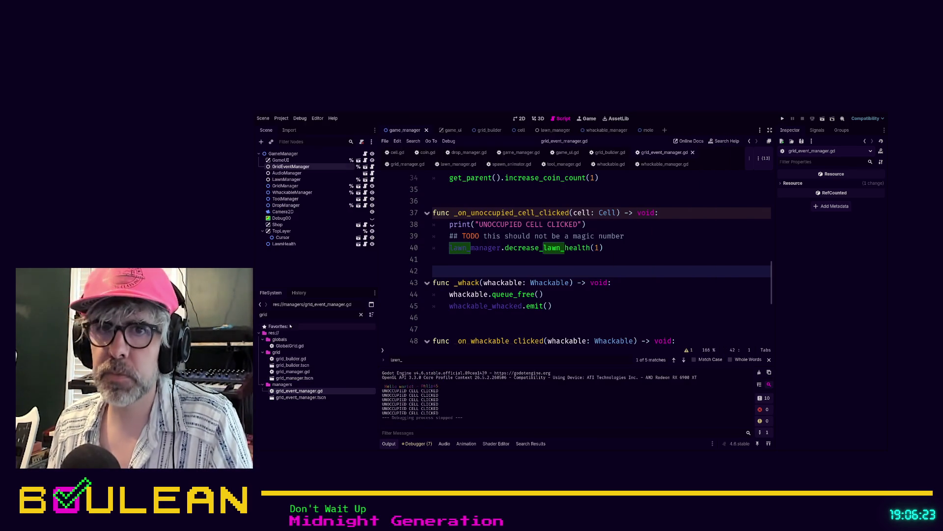
Filter the FileSystem for 'healt' and open whackable_health_bar.tscn in the 2D workspace
left_click(292, 316)
double_click(292, 316)
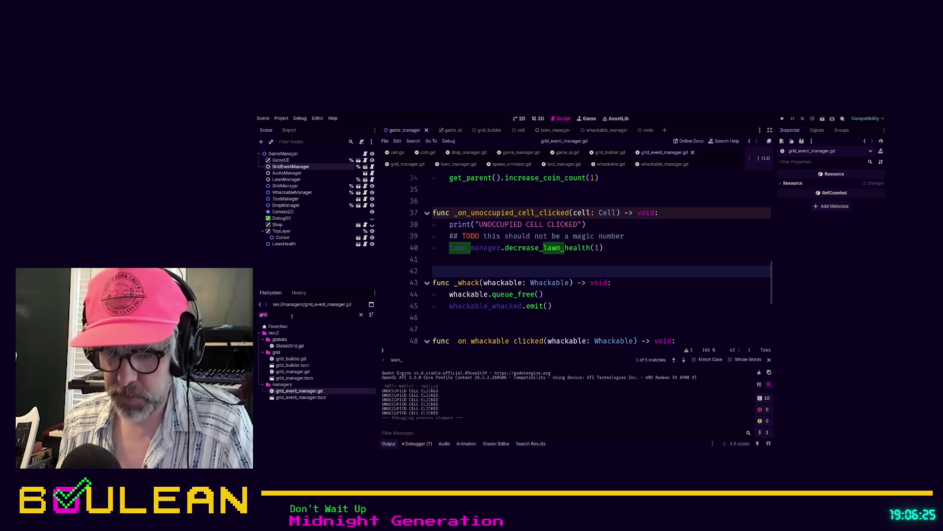
type("healt")
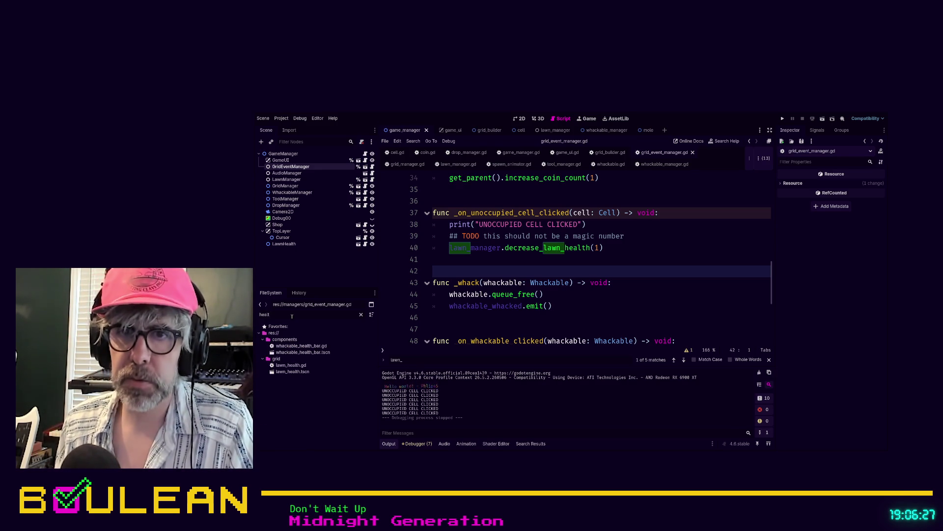
double_click(292, 353)
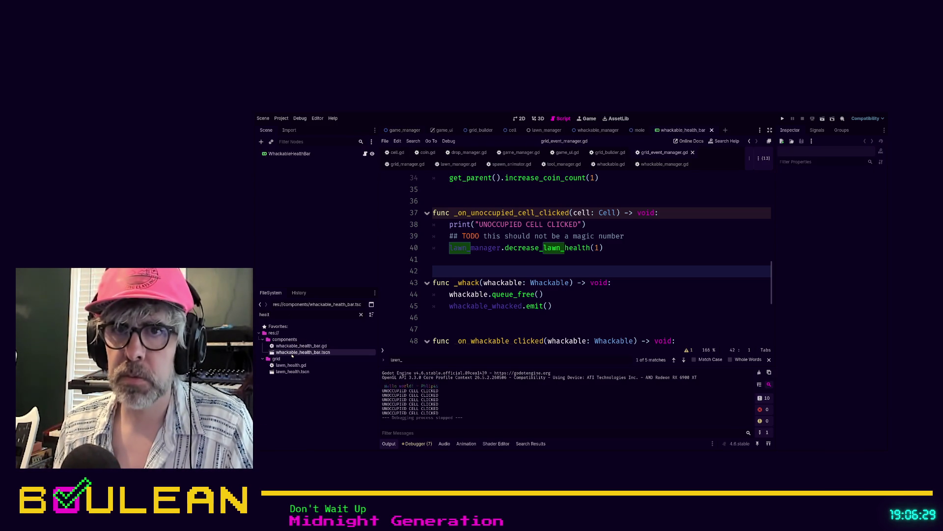
left_click(297, 154)
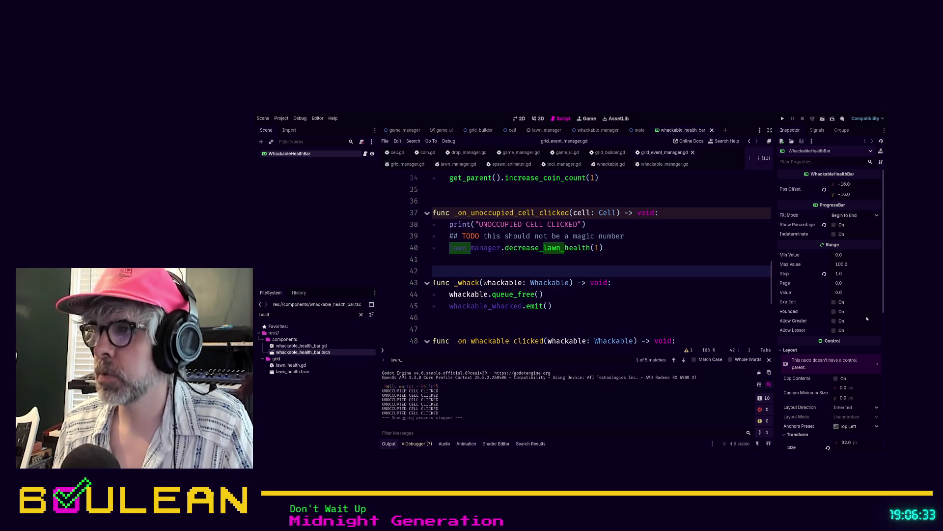
scroll(867, 318, "down", 5)
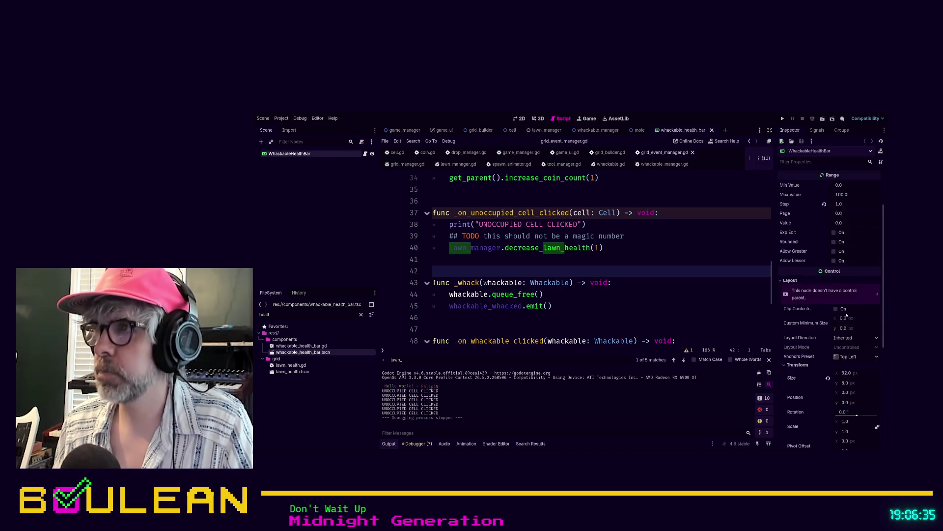
scroll(846, 315, "up", 3)
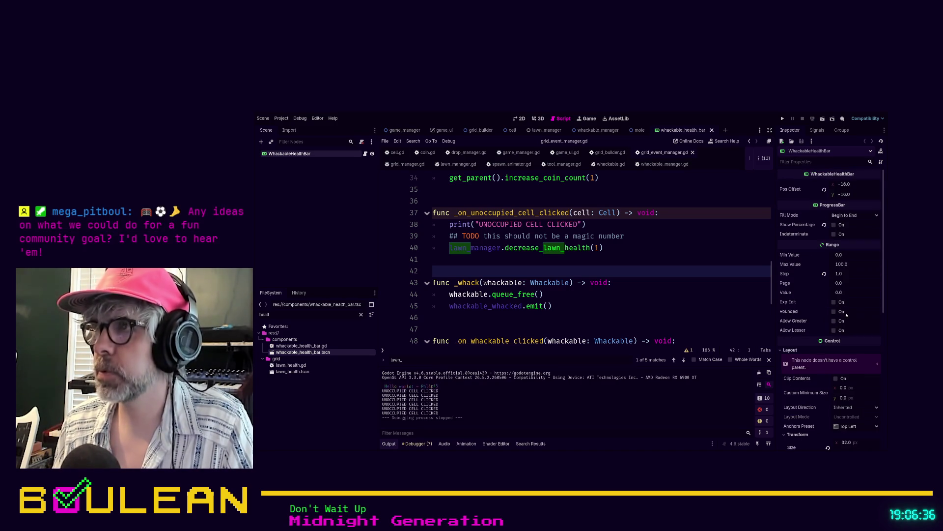
left_click(520, 118)
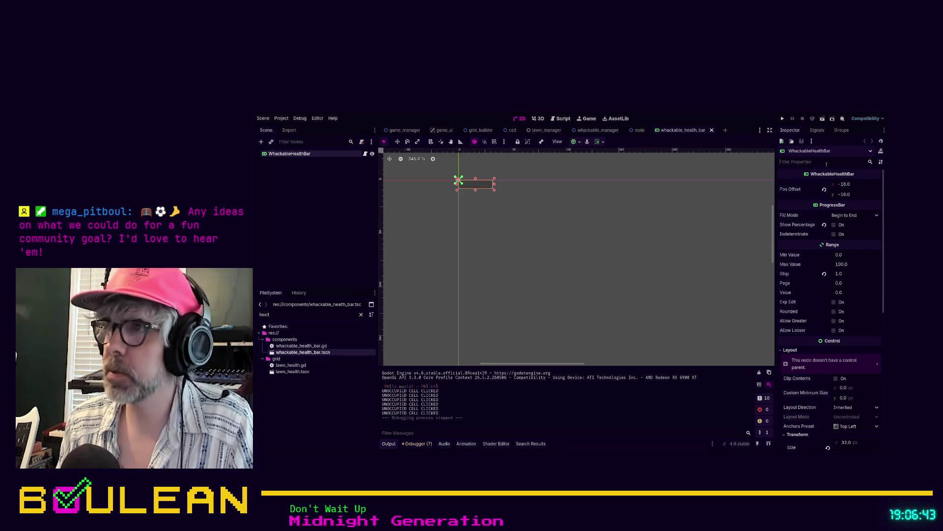
Check the health bar's Modulate and Self Modulate colours, then open whackable_health_bar.gd
left_click(826, 162)
type("modul")
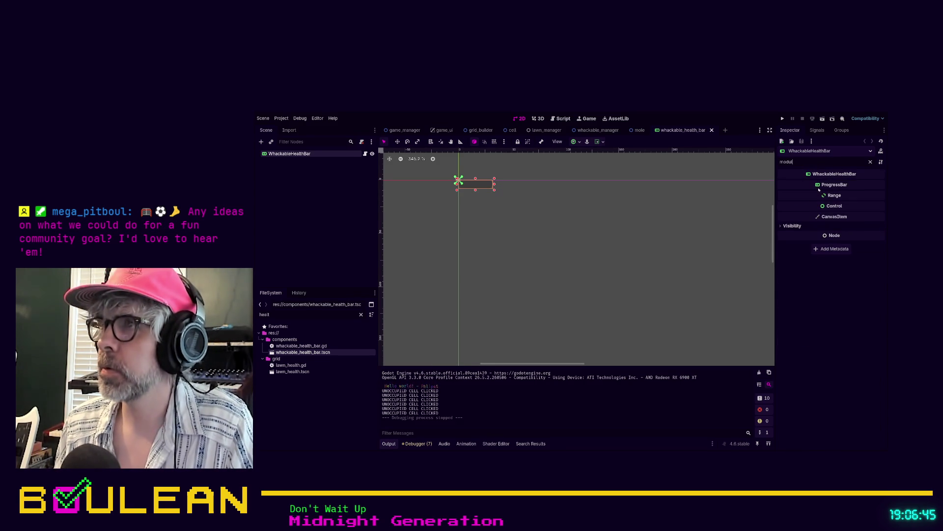
left_click(792, 226)
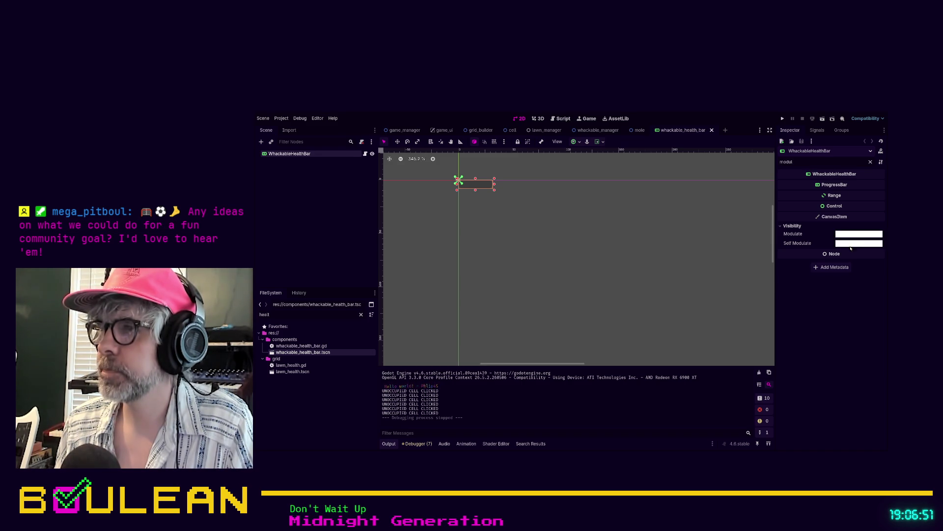
scroll(464, 190, "up", 1)
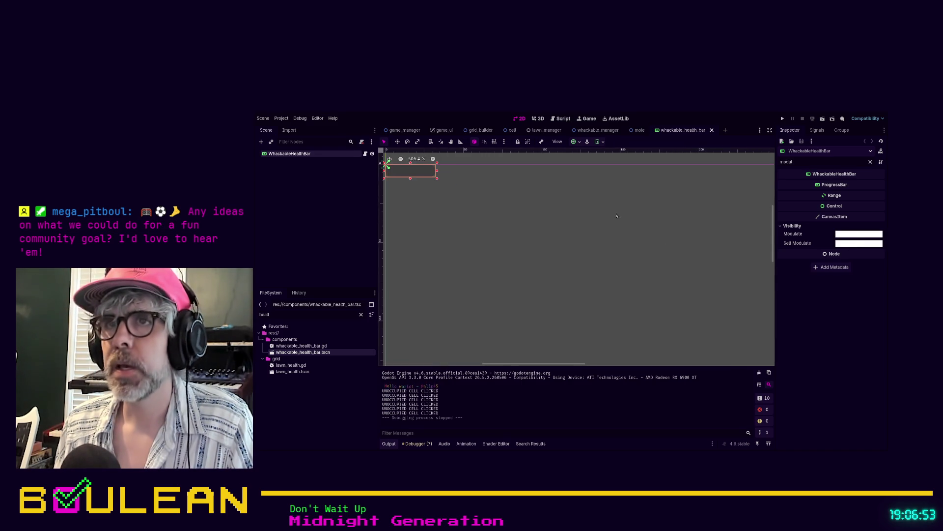
left_click_drag(464, 191, 577, 250)
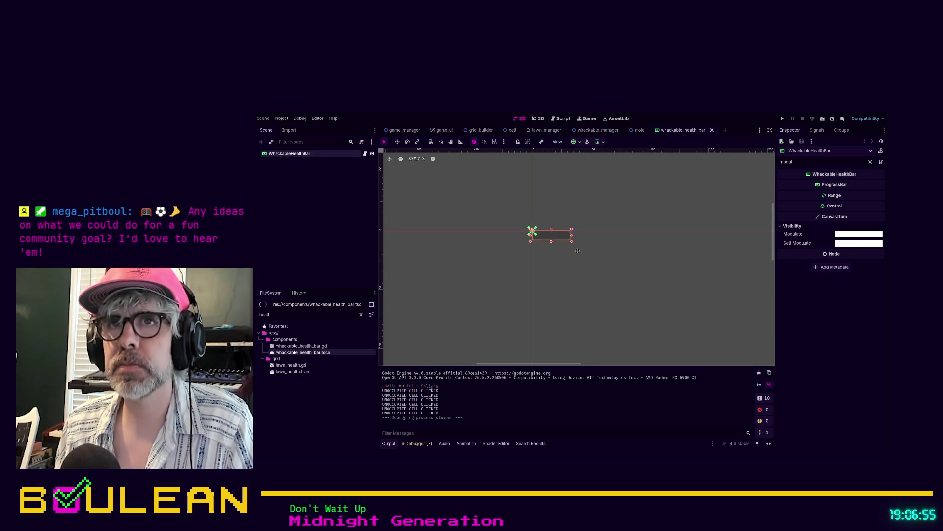
left_click(365, 155)
Insert 'self.modulate.a = 1.0' on line 17 of update_health_bar, save, and run the game
scroll(650, 229, "down", 2)
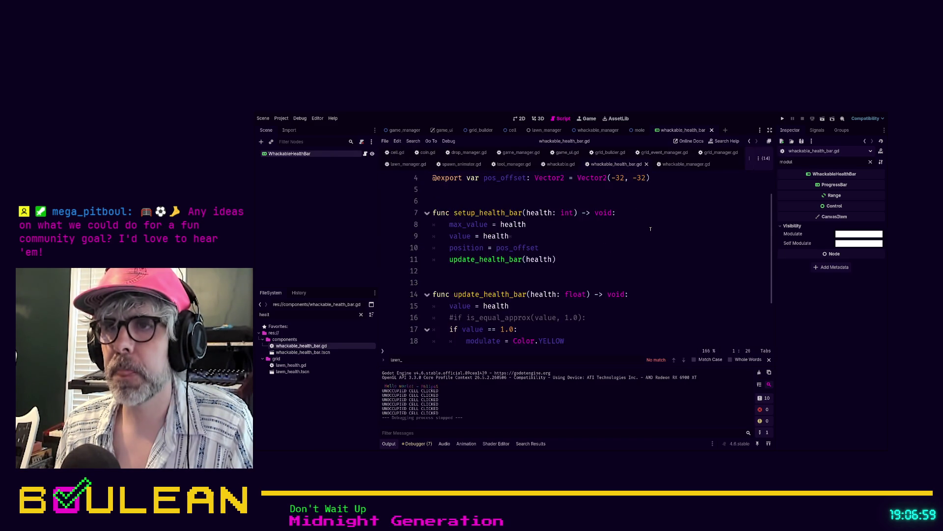
scroll(651, 228, "down", 1)
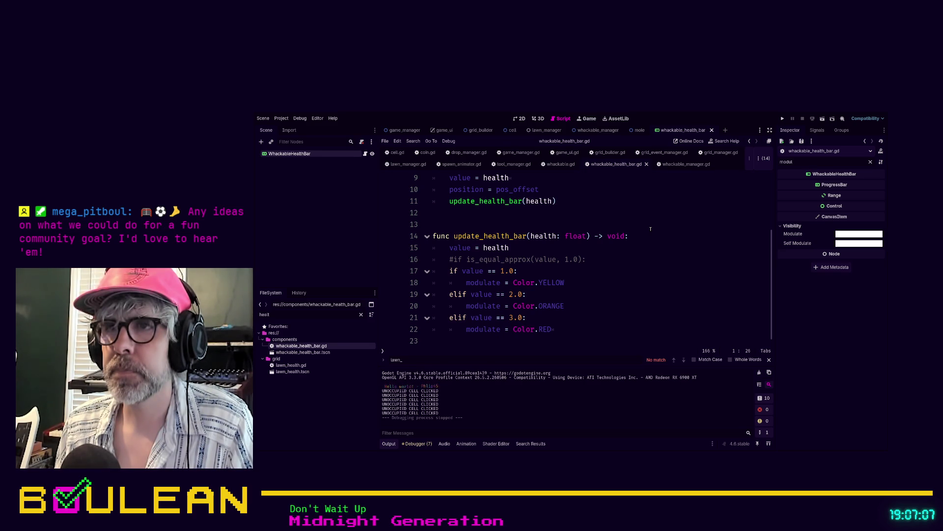
left_click(630, 259)
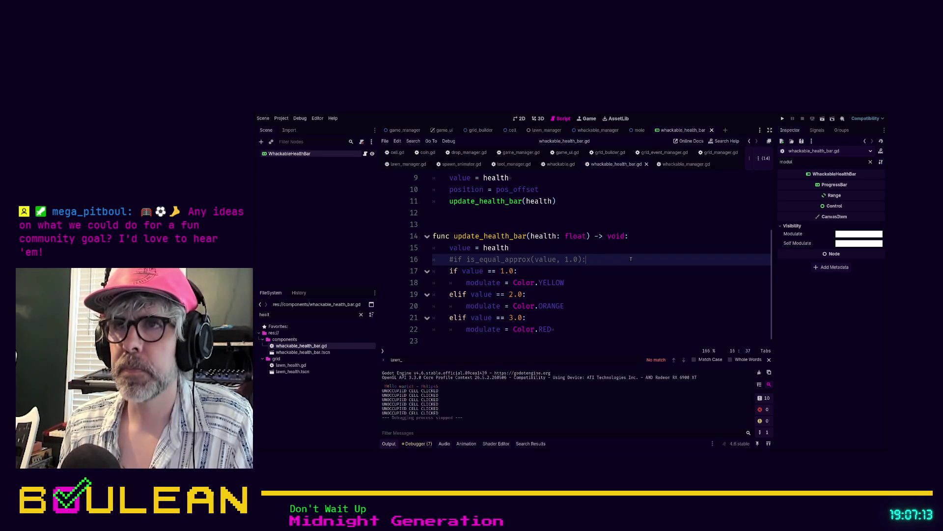
key("Return")
type("self.modu")
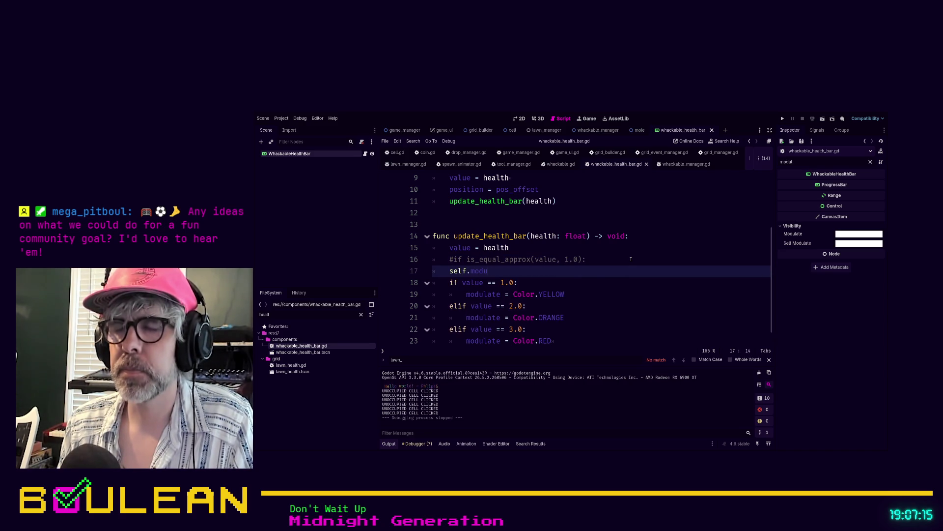
type("l")
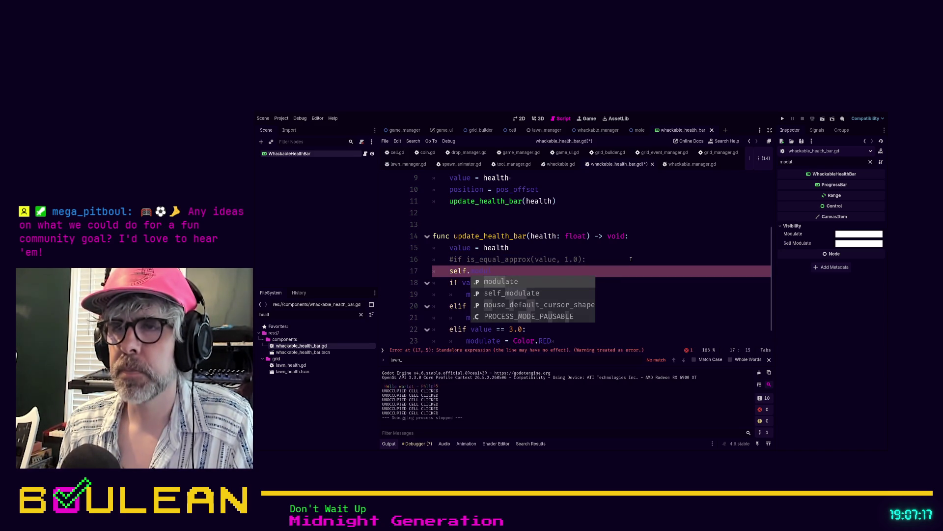
key("Return")
type(".a")
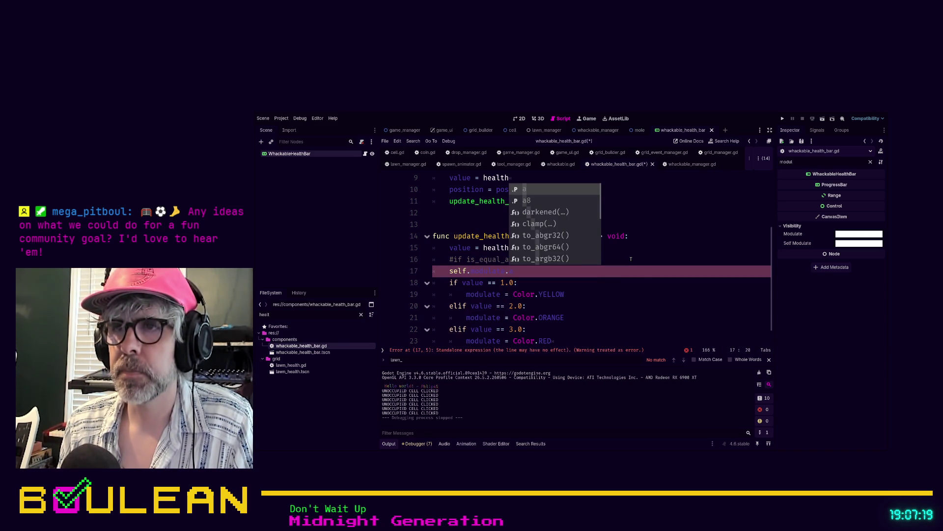
type(" = 1.0")
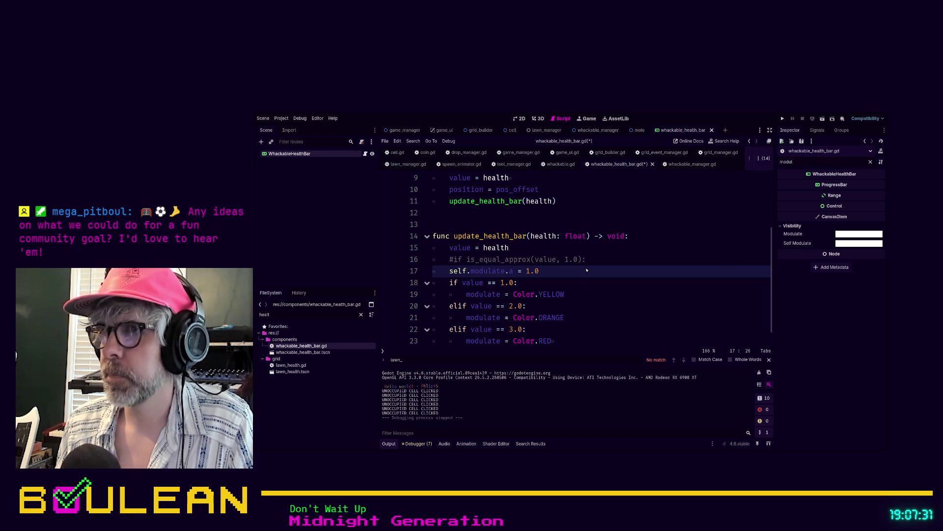
key("ctrl+s")
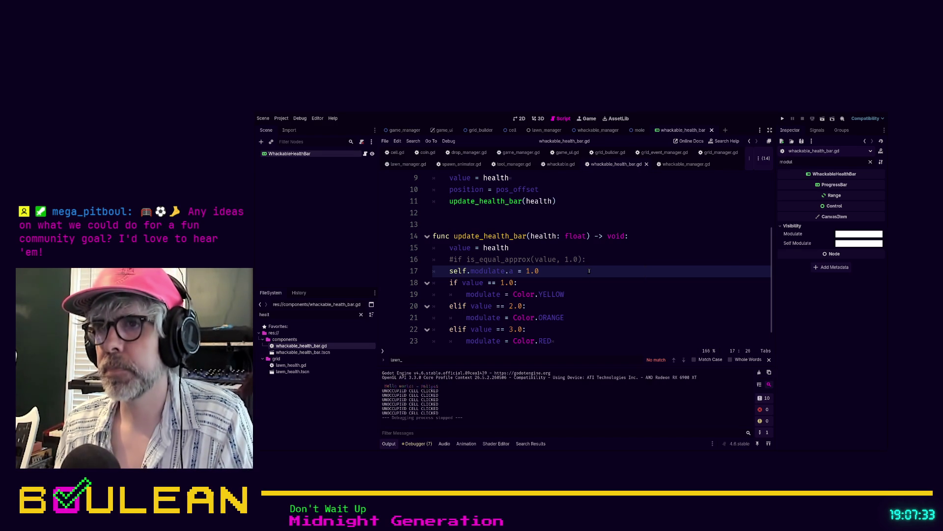
key("F5")
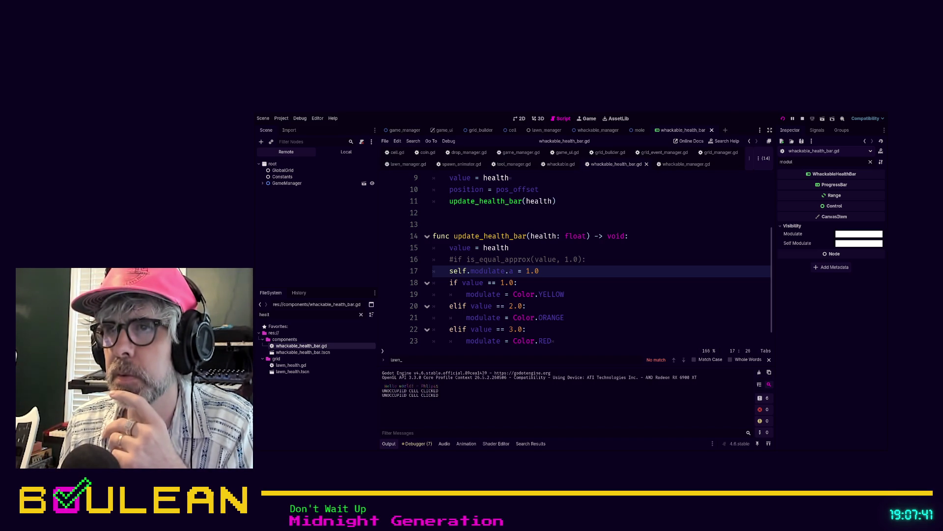
Whack moles in the running game until the lawn hits 0%, then stop it
key("alt+Tab")
left_click(525, 267)
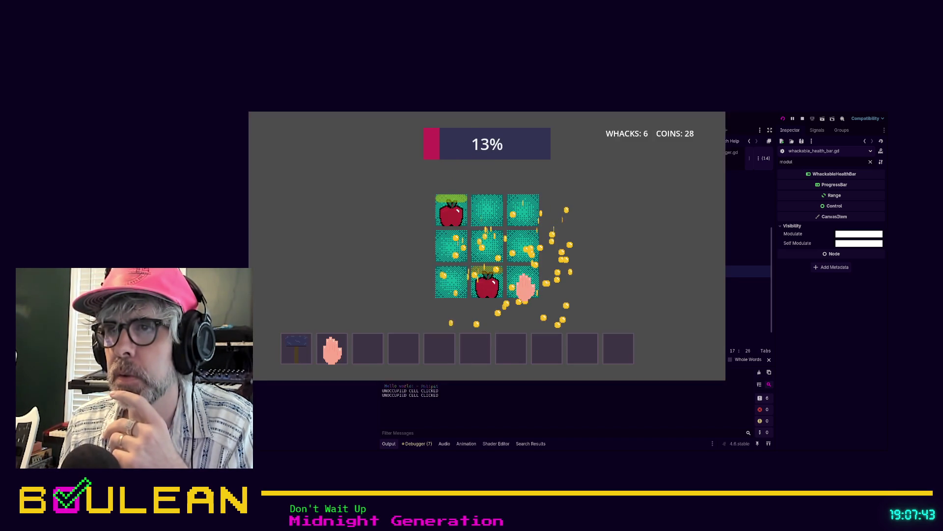
left_click(490, 287)
left_click(522, 253)
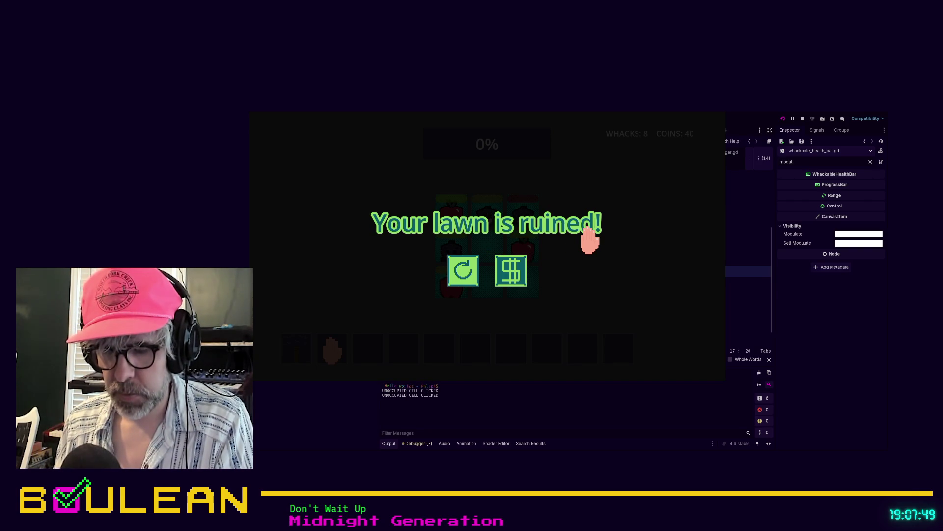
key("F8")
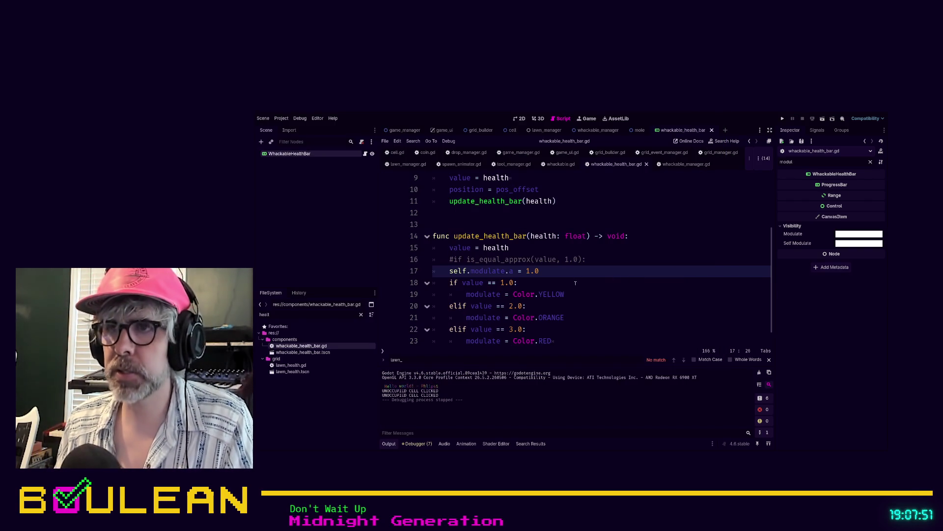
Delete the alpha-reset line and the commented is_equal_approx check from update_health_bar
key("ctrl+k")
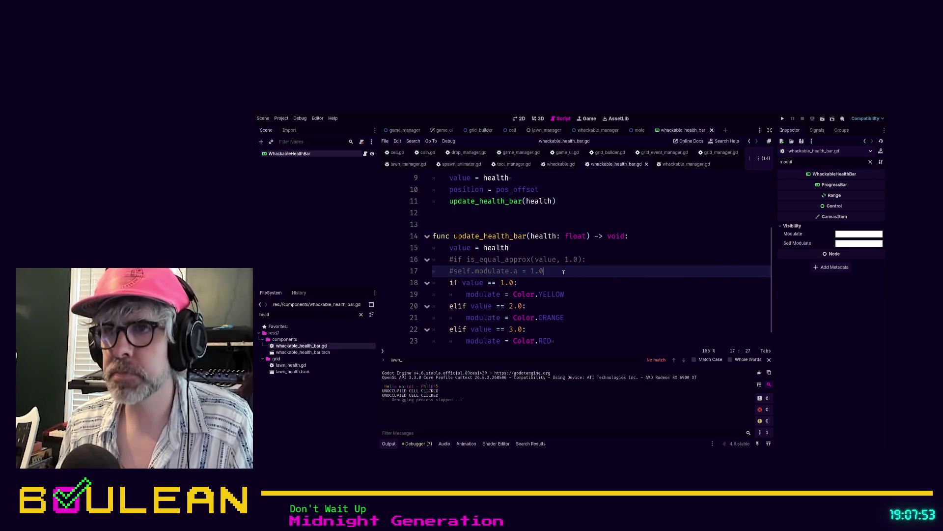
key("shift+Home")
key("shift+Home")
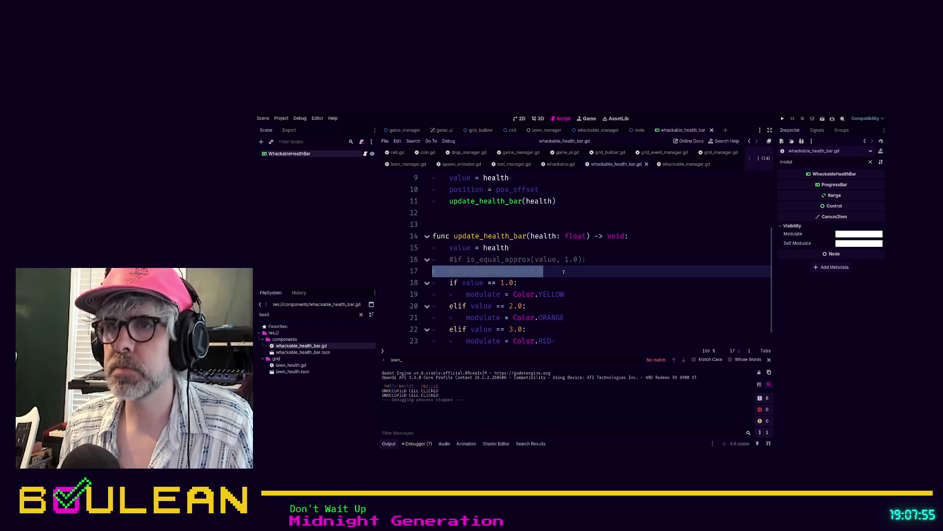
key("shift+Up")
key("BackSpace")
key("BackSpace")
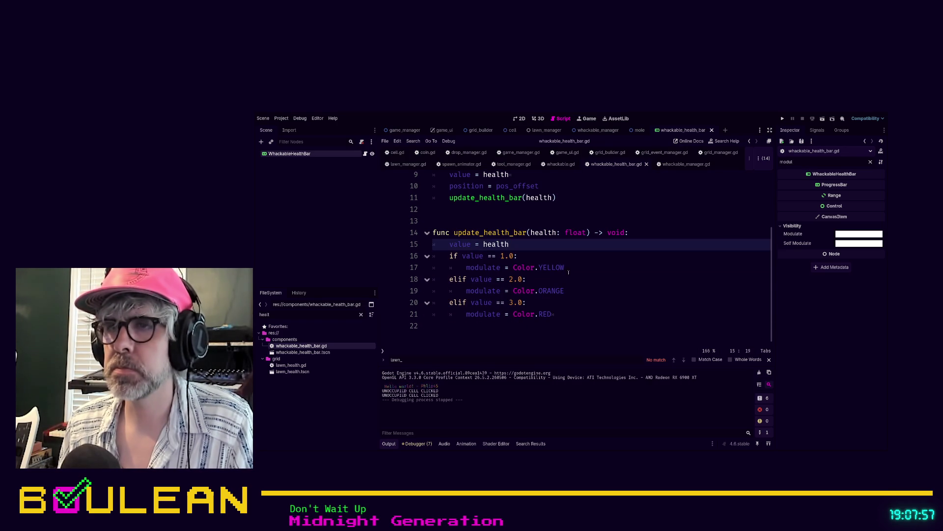
left_click(568, 275)
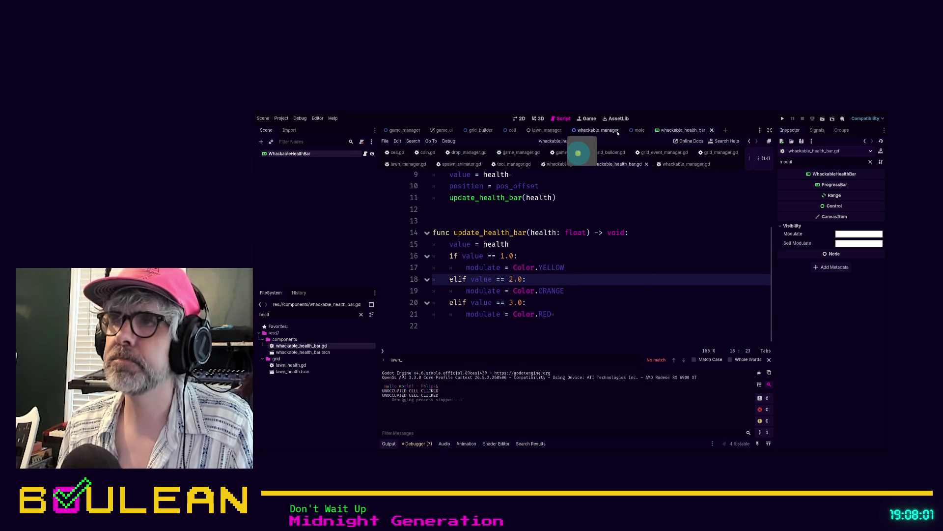
Open the mole scene, inspect WhackableHealthBar and spawn_animator.gd, and view the mole in 2D
left_click(638, 130)
left_click(312, 179)
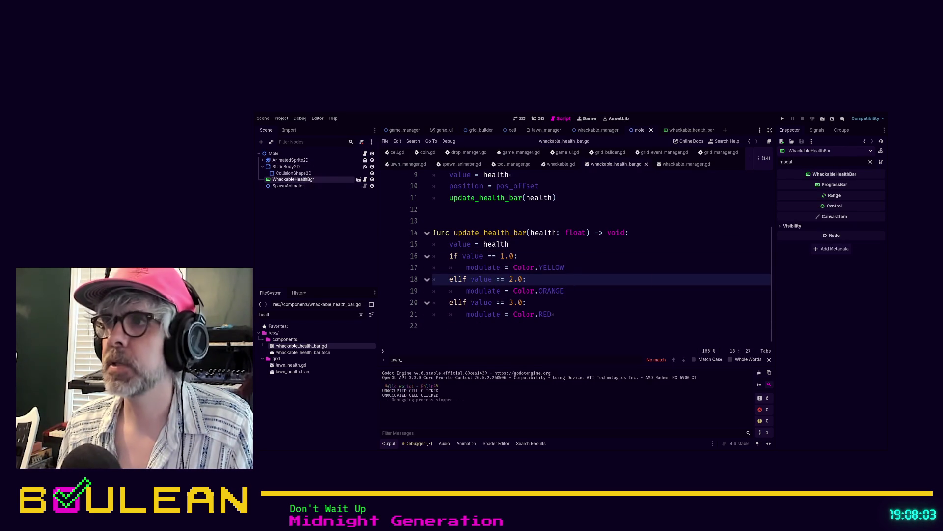
left_click(792, 226)
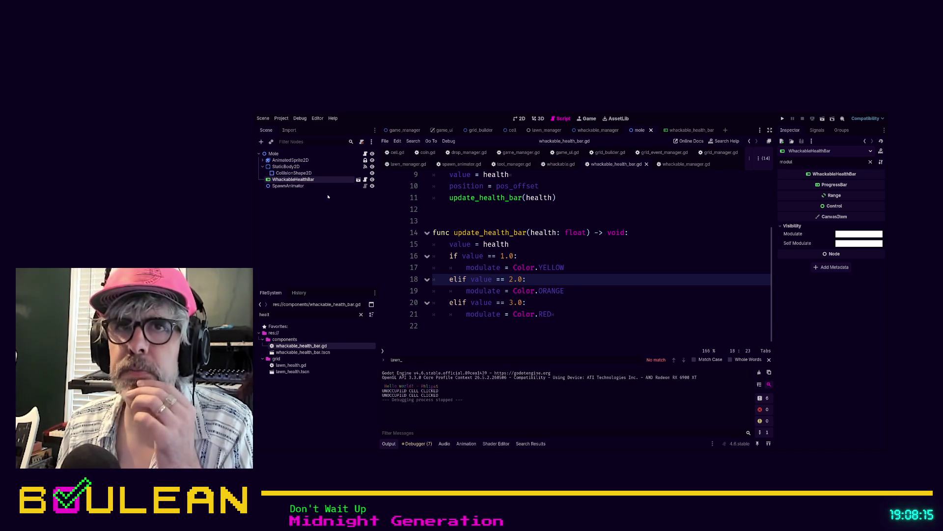
scroll(544, 250, "up", 3)
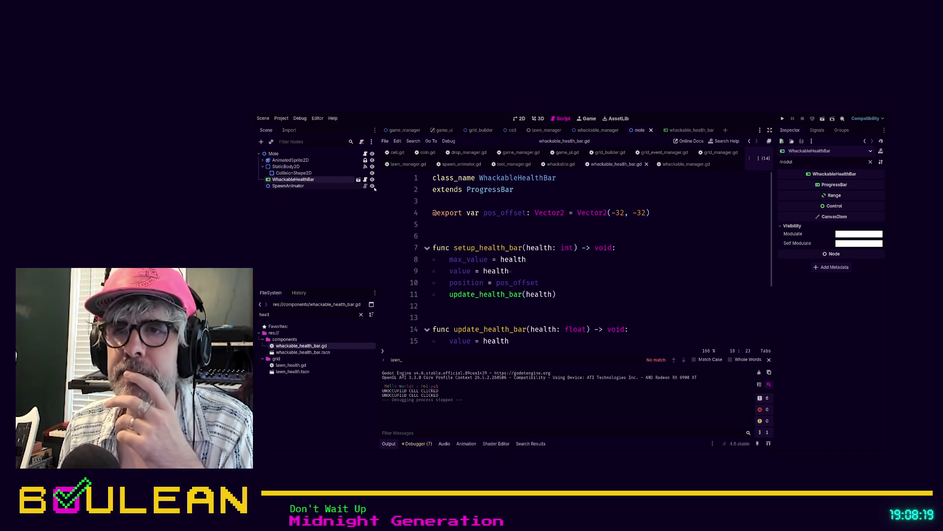
left_click(314, 186)
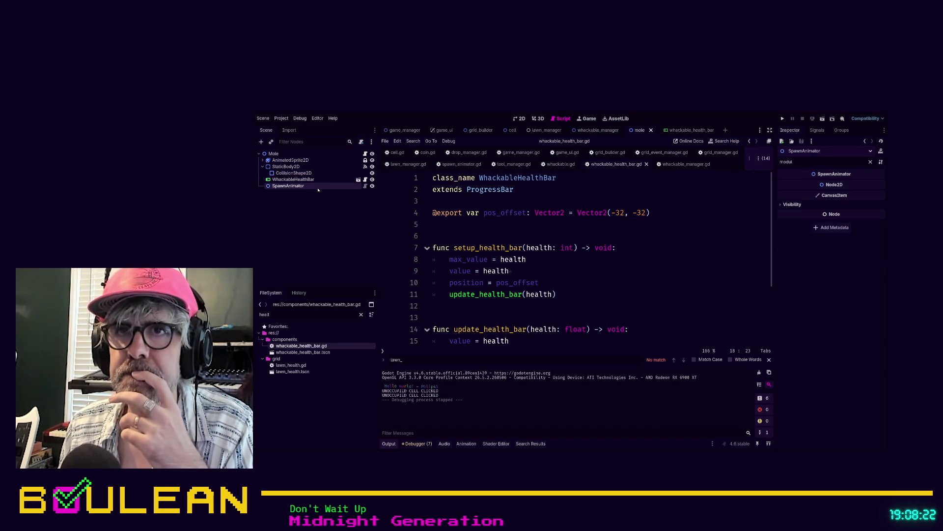
left_click(365, 186)
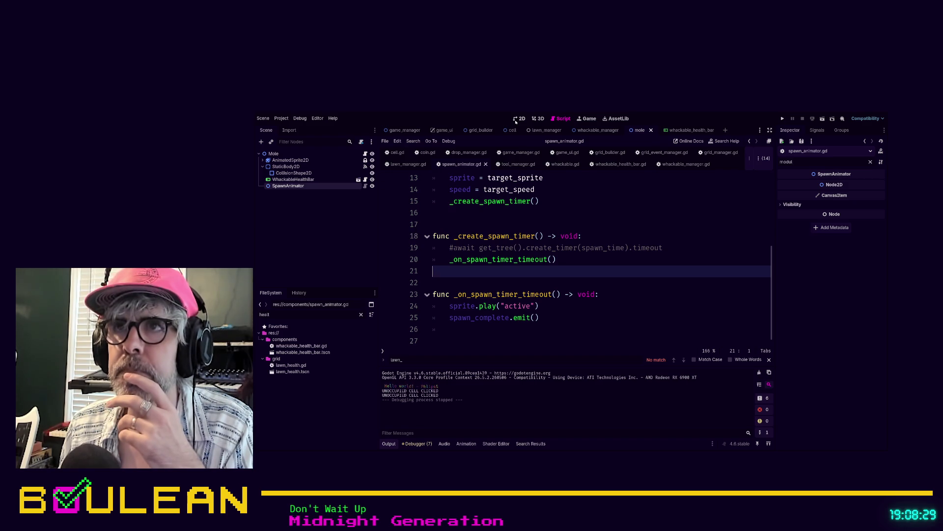
key("ctrl+F1")
scroll(647, 218, "up", 1)
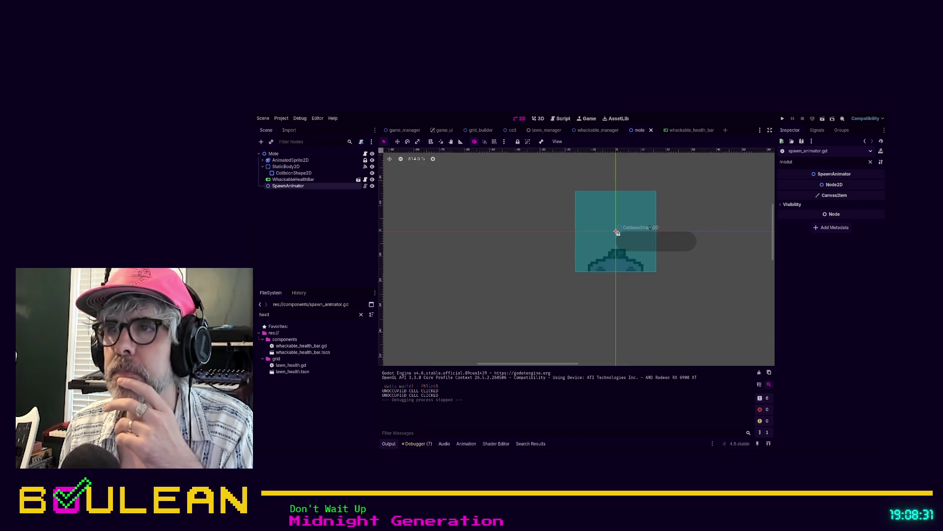
Select WhackableHealthBar in the Mole scene and clear the Inspector property filter
scroll(649, 227, "up", 1)
left_click(286, 180)
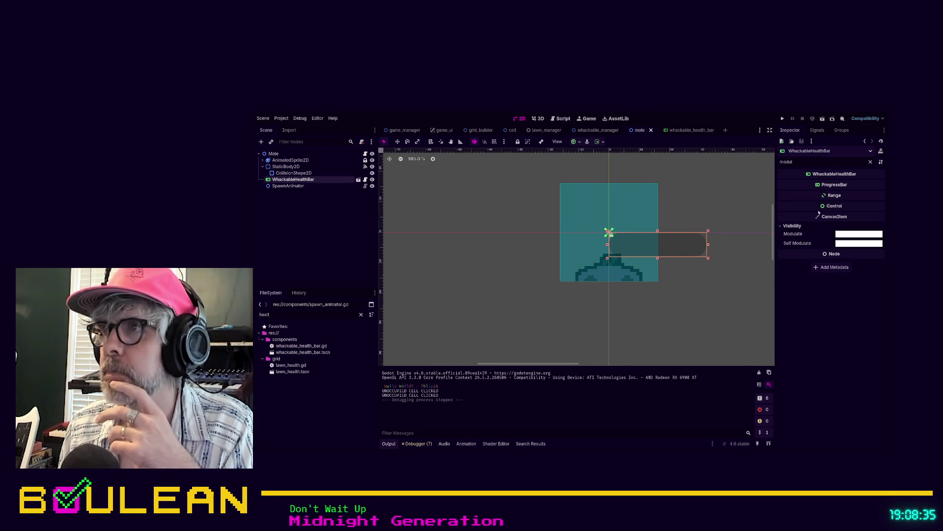
left_click(871, 161)
scroll(837, 265, "down", 5)
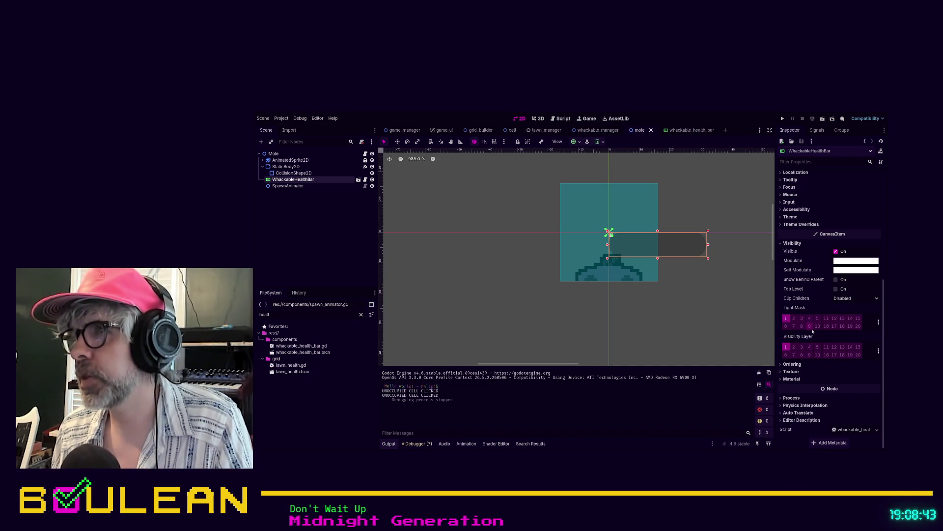
Expand Theme and Theme Overrides Colors and Styles, try the background style override, then scroll up to Range
left_click(792, 225)
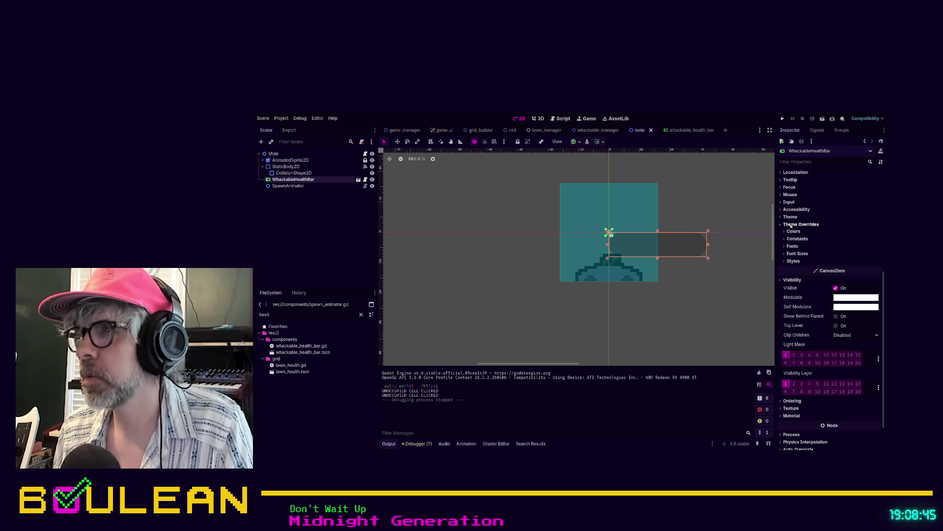
left_click(785, 217)
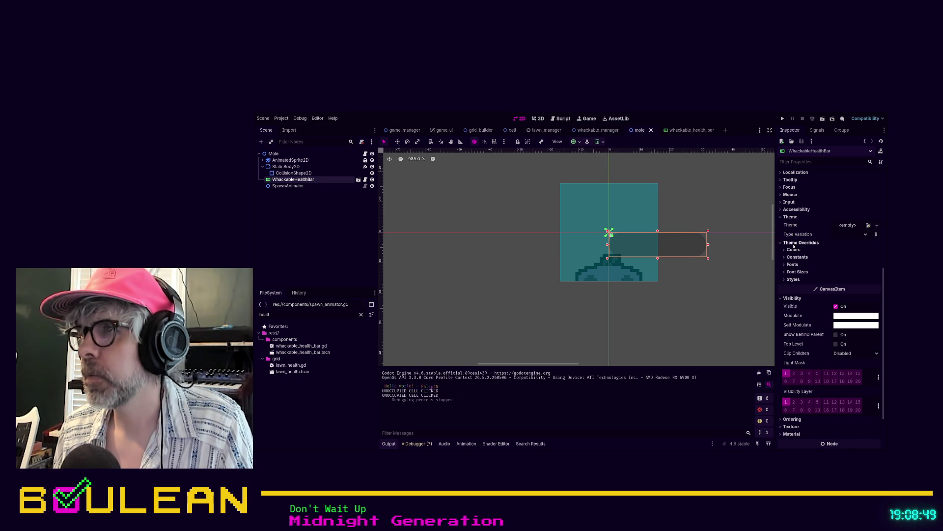
left_click(790, 249)
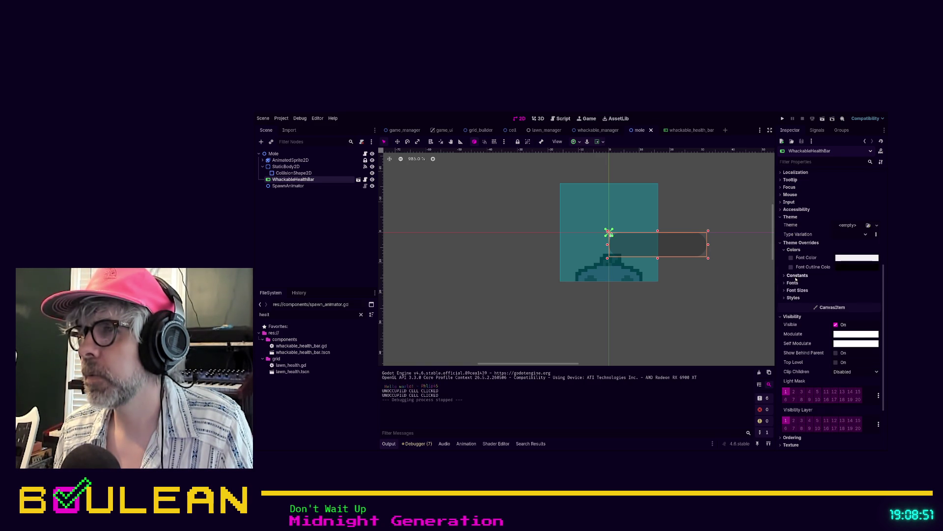
left_click(793, 297)
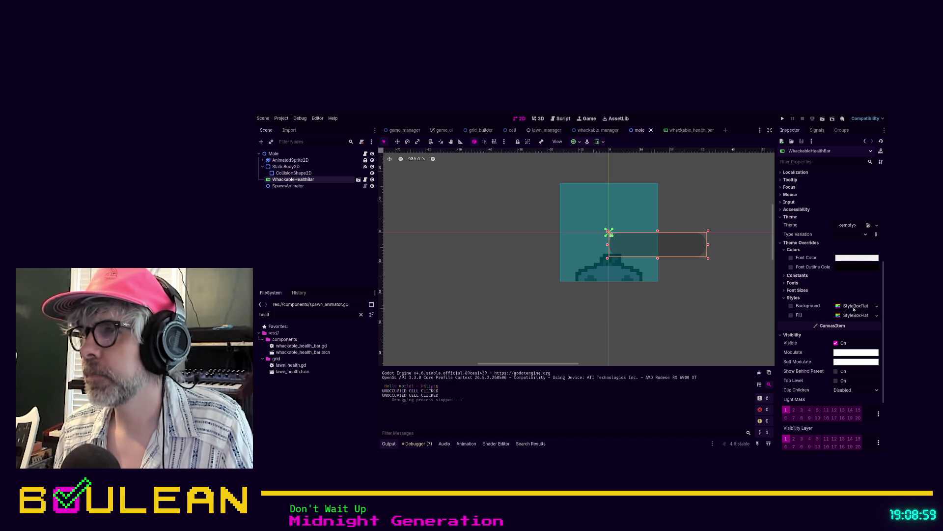
left_click(791, 306)
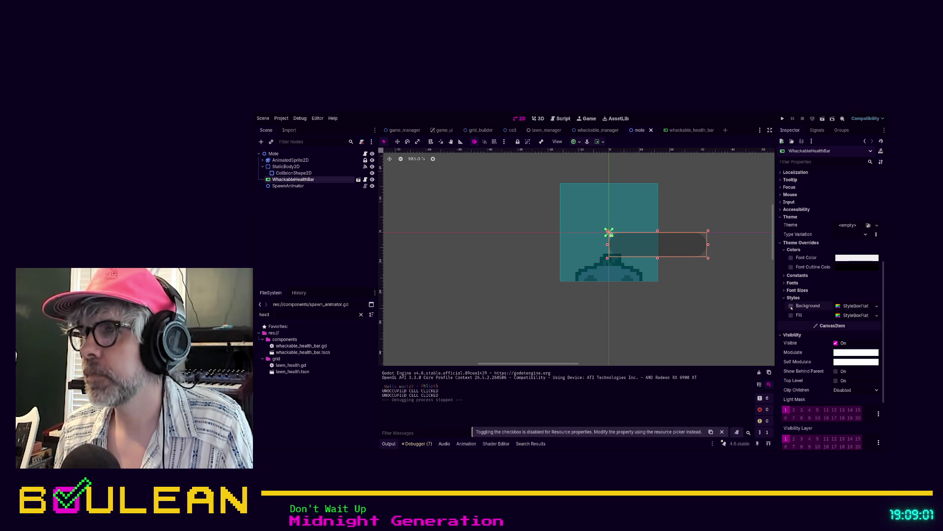
left_click(791, 306)
scroll(812, 287, "up", 6)
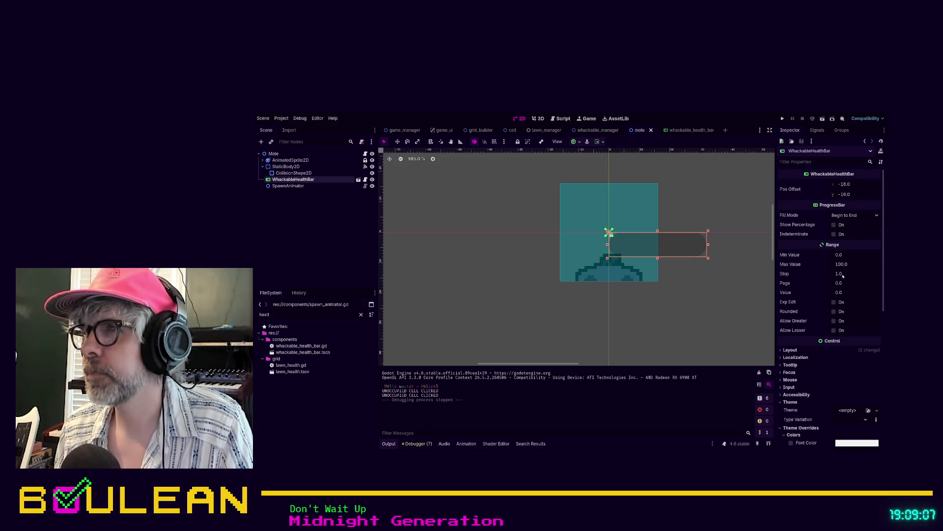
left_click(839, 292)
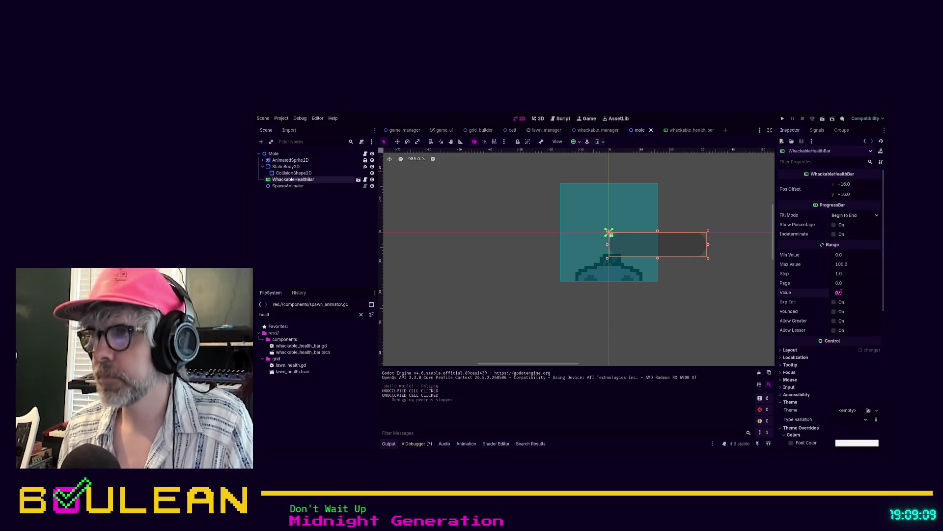
type("50")
key("Return")
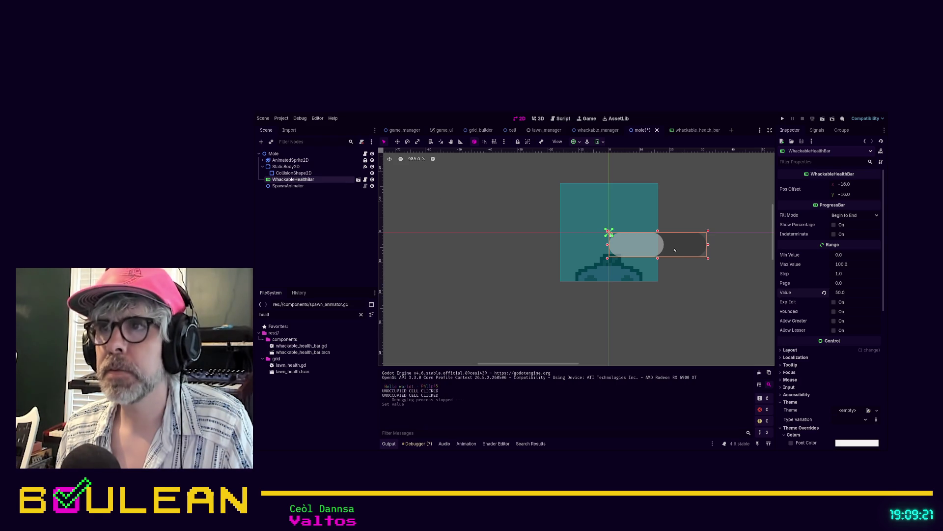
left_click_drag(674, 250, 656, 273)
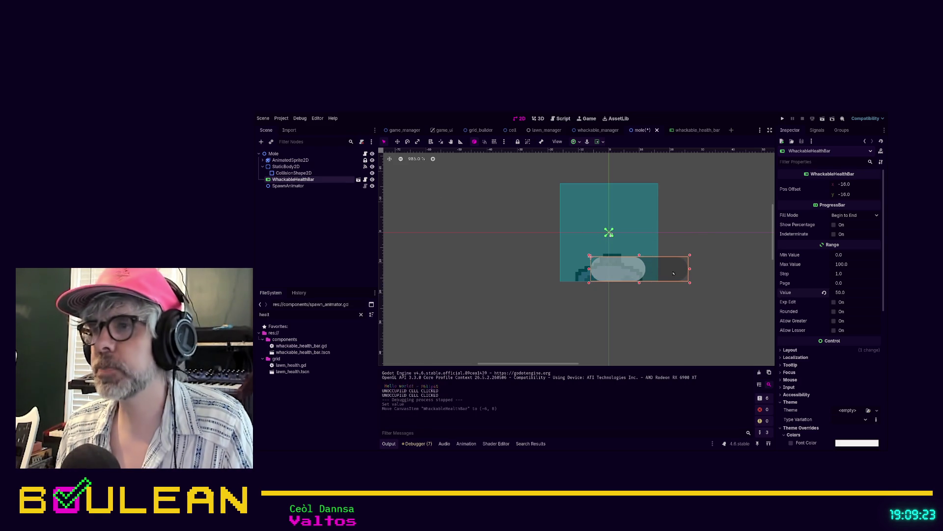
key("ctrl+z")
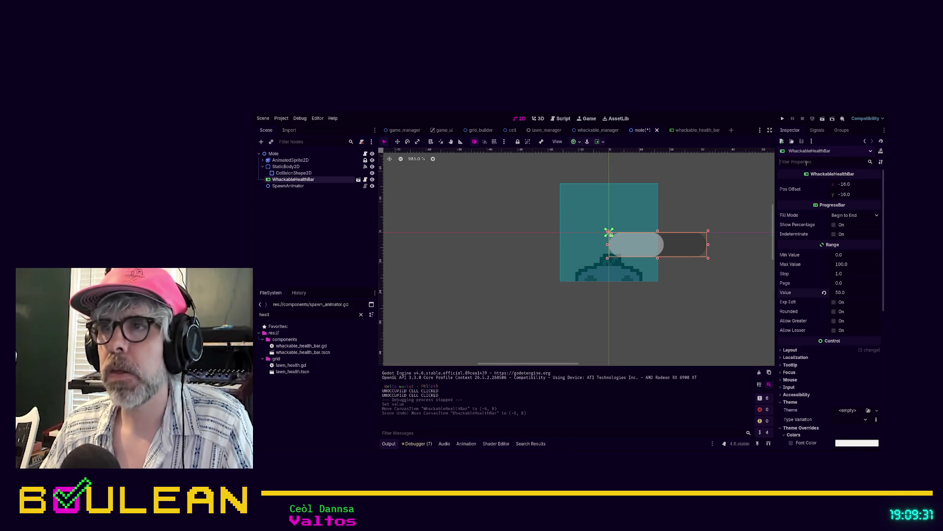
type("tr")
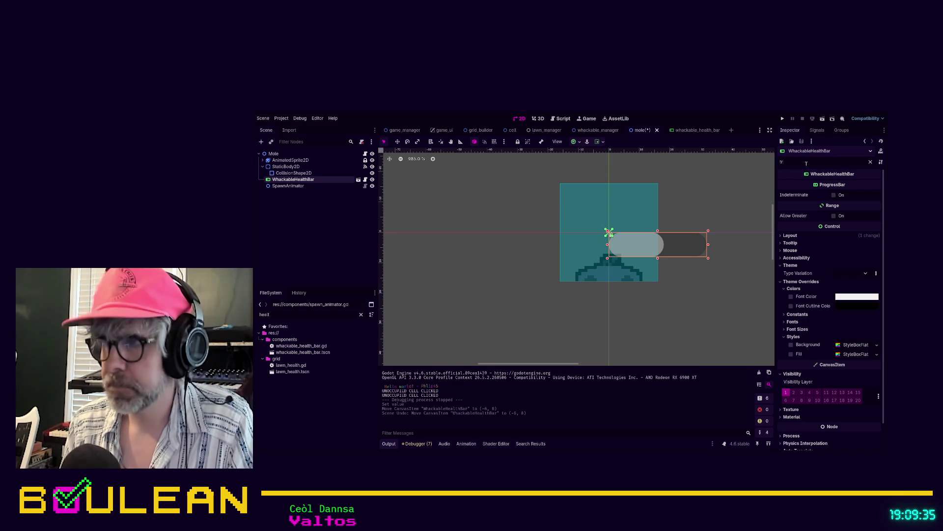
type("ansp")
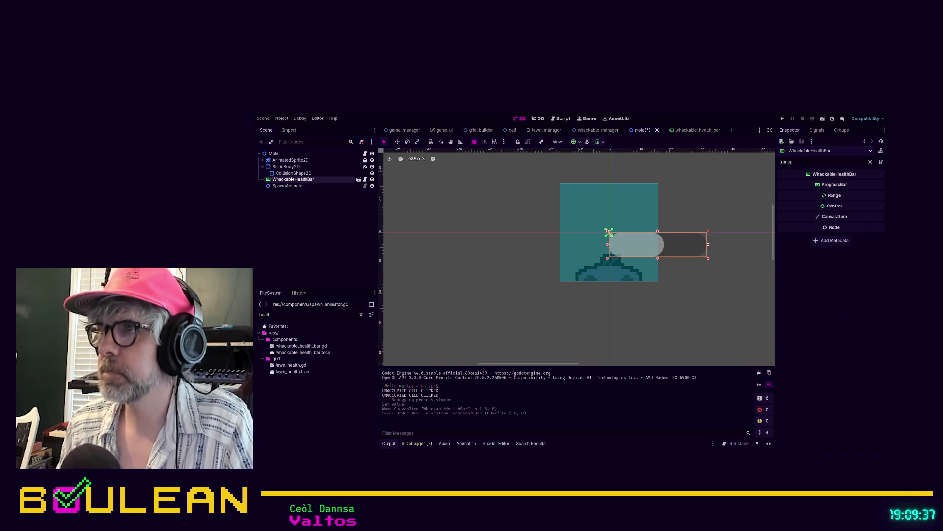
Filter for 'trans' and expand the health bar's Layout > Transform size and position fields
key("BackSpace")
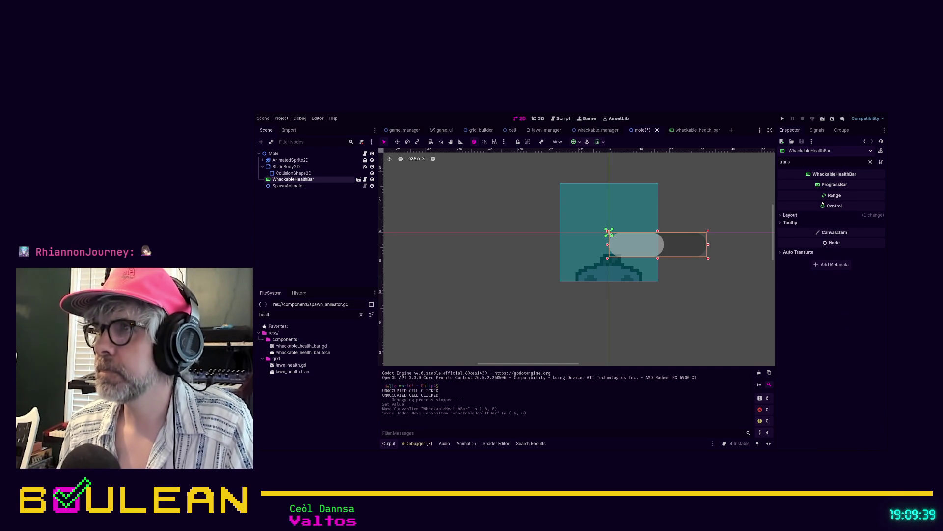
left_click(790, 216)
left_click(800, 222)
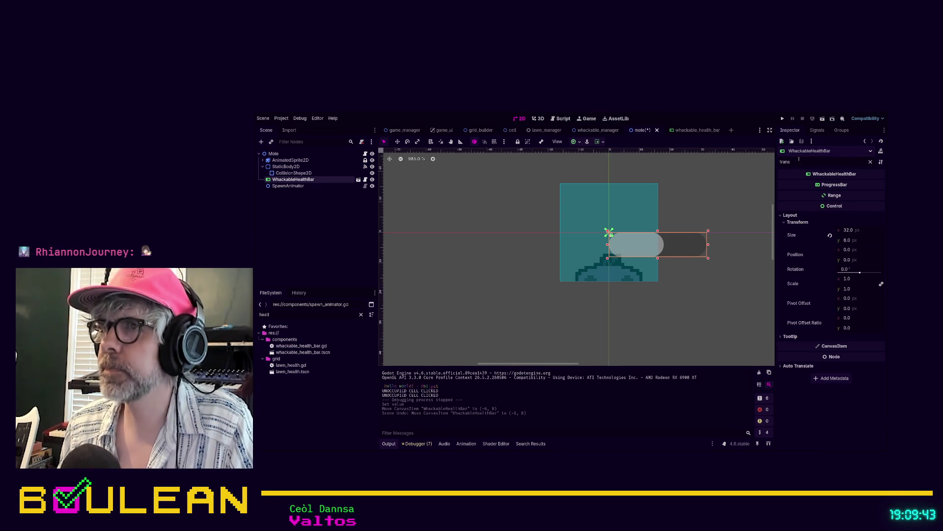
Clear the filter and search the health bar's properties for 'color'
double_click(797, 159)
key("BackSpace")
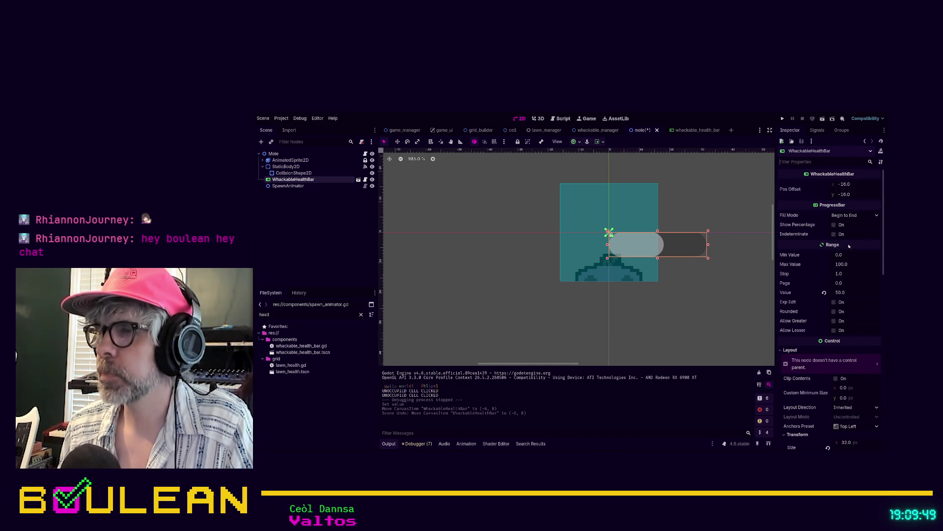
scroll(846, 251, "down", 4)
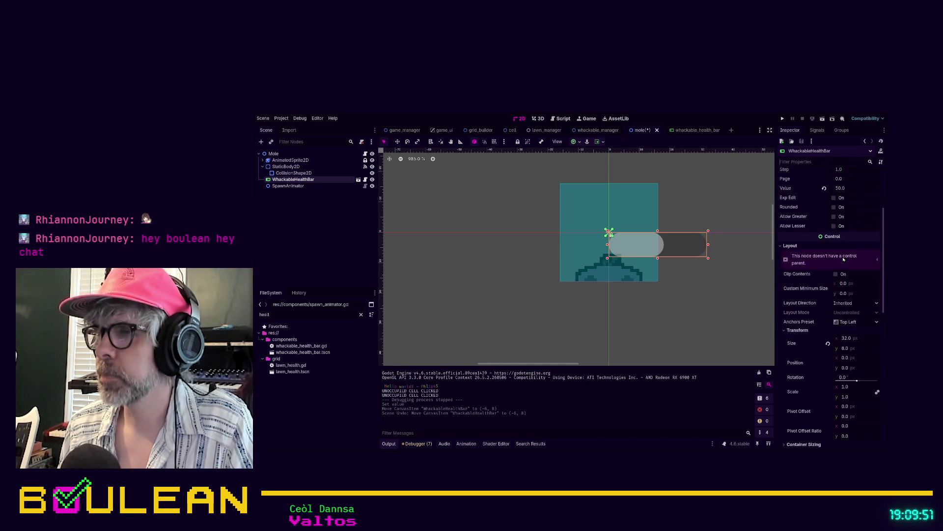
scroll(844, 259, "up", 4)
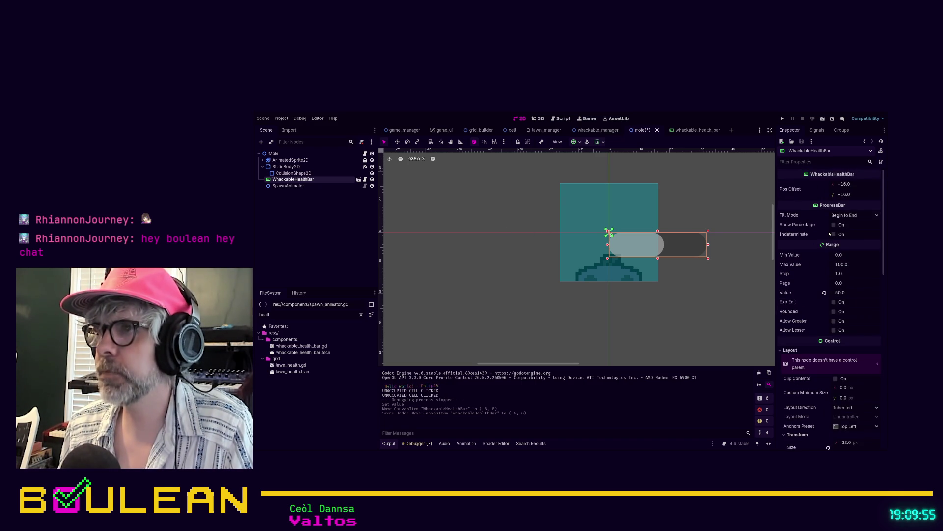
left_click(833, 163)
type("color")
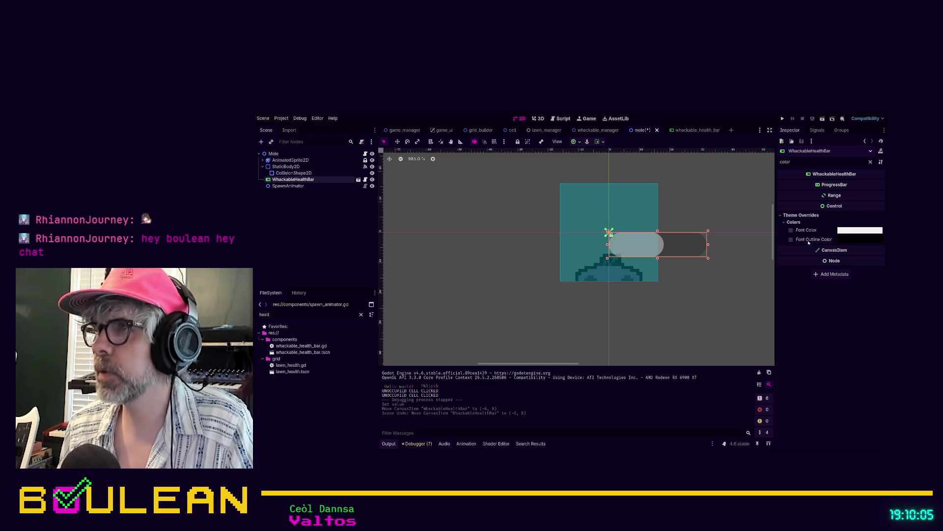
Clear the 'color' filter and check the Fill style override under Theme Overrides > Styles
double_click(804, 164)
key("BackSpace")
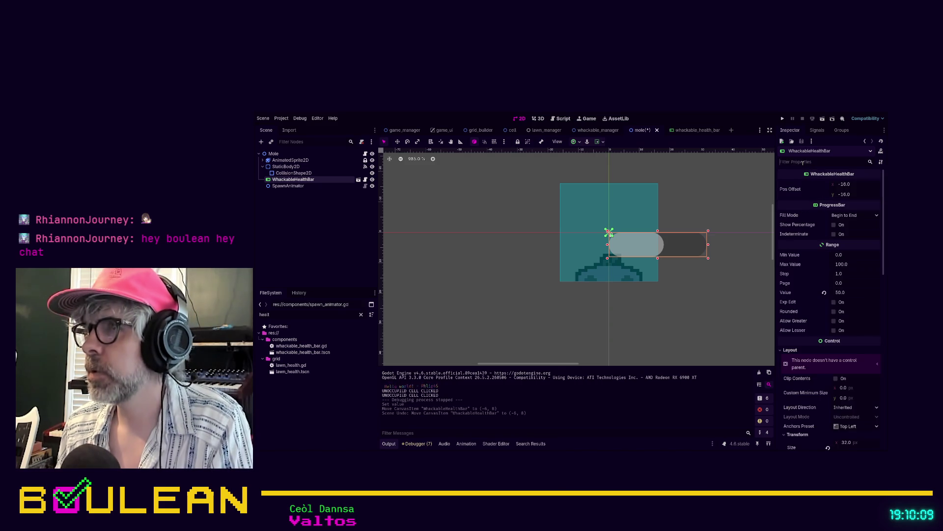
scroll(840, 255, "down", 5)
scroll(839, 255, "down", 5)
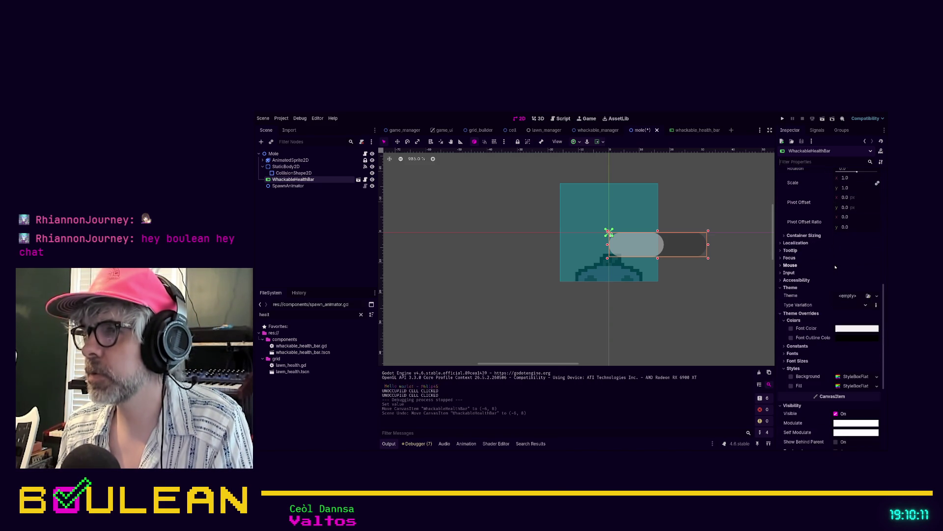
scroll(830, 308, "down", 3)
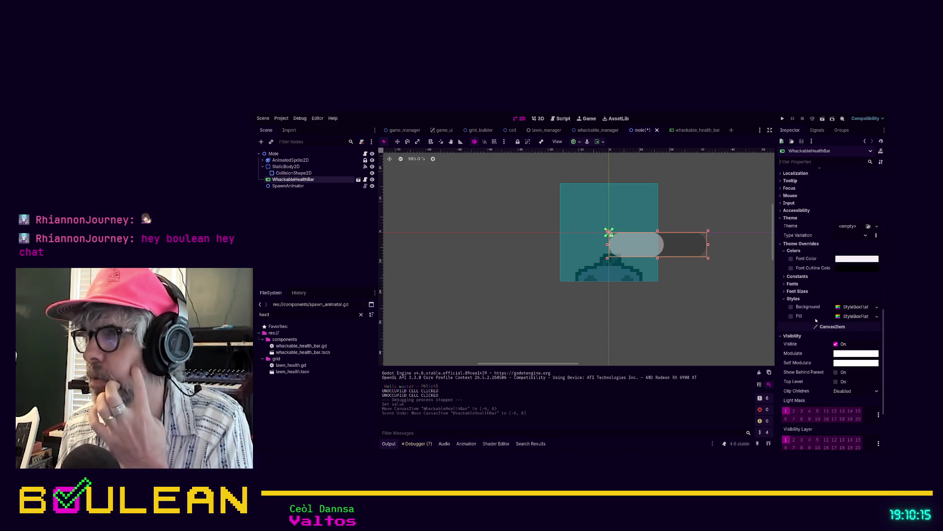
left_click(791, 316)
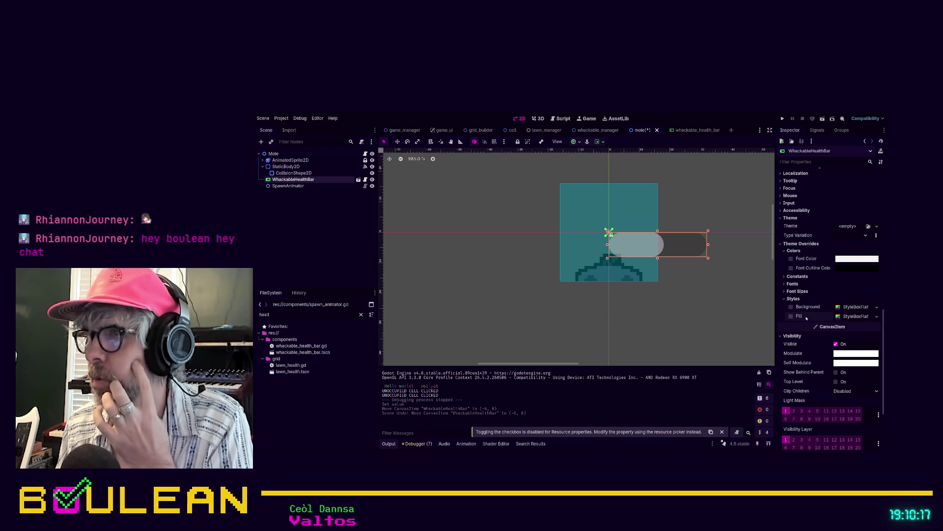
left_click(855, 316)
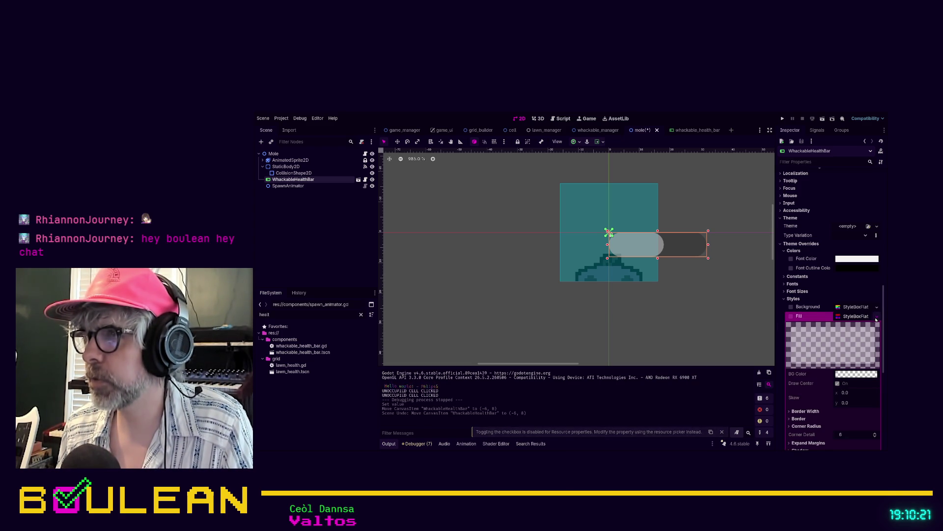
Revert the Fill override to its default, deselect the health bar and save the mole scene
left_click(856, 350)
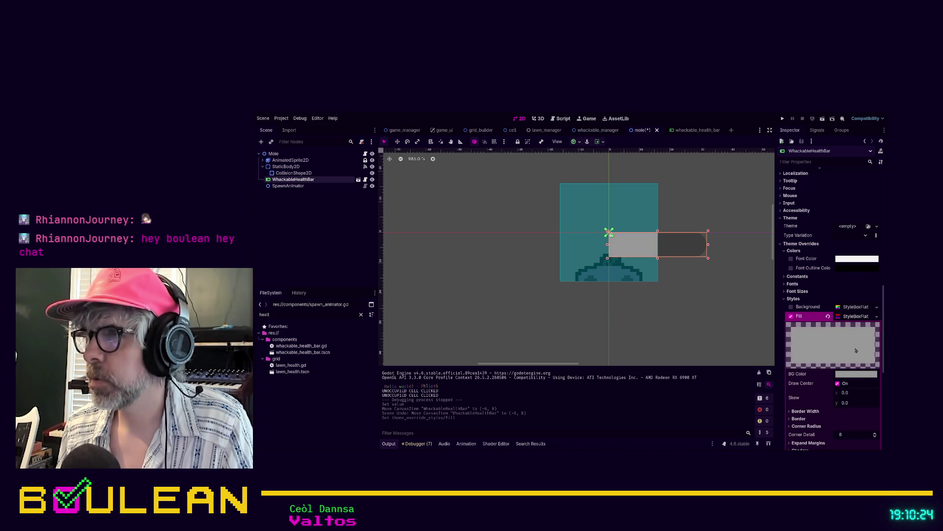
left_click(828, 316)
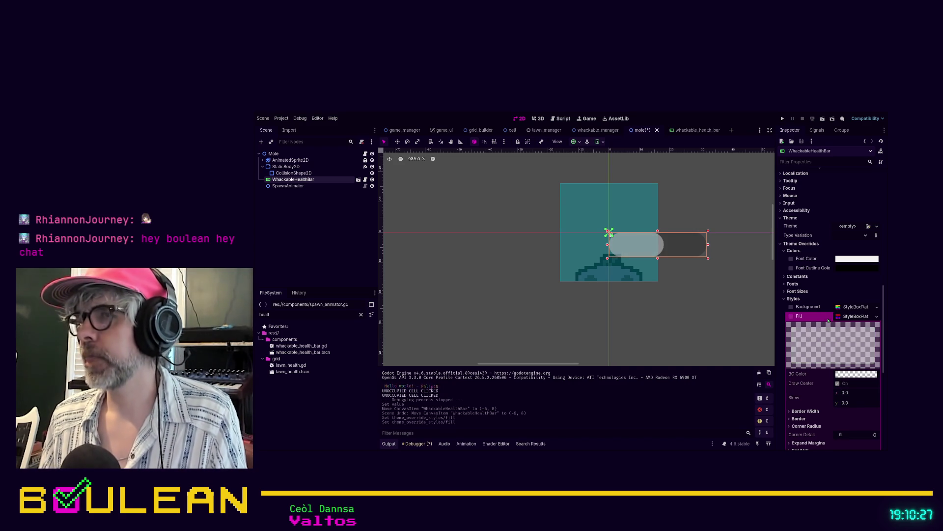
left_click(735, 313)
key("ctrl+s")
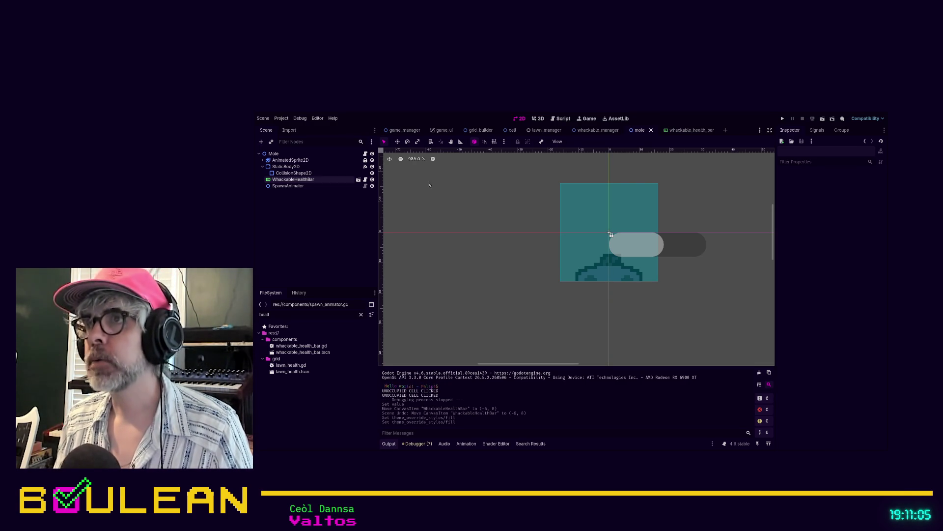
In the whackable_health_bar scene, expand the Theme Overrides Colors and Styles sections
left_click(708, 130)
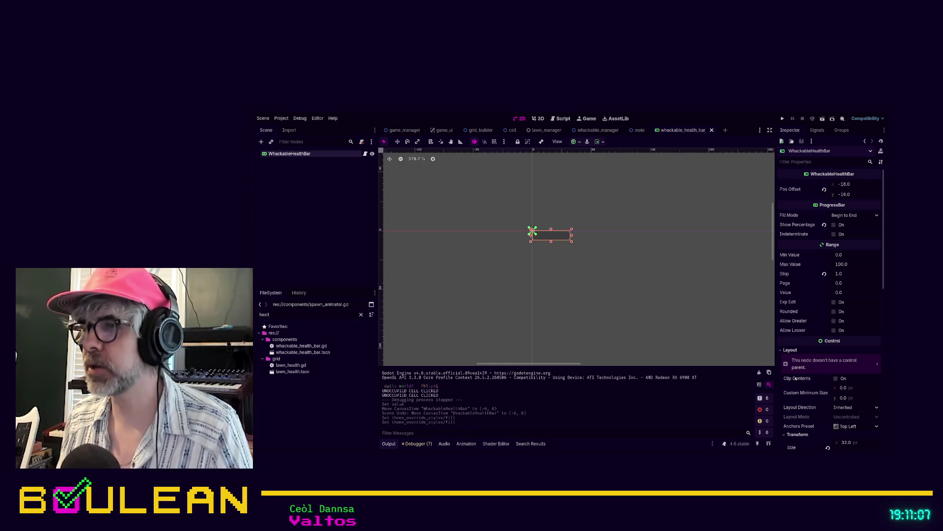
scroll(821, 376, "down", 5)
scroll(821, 377, "down", 3)
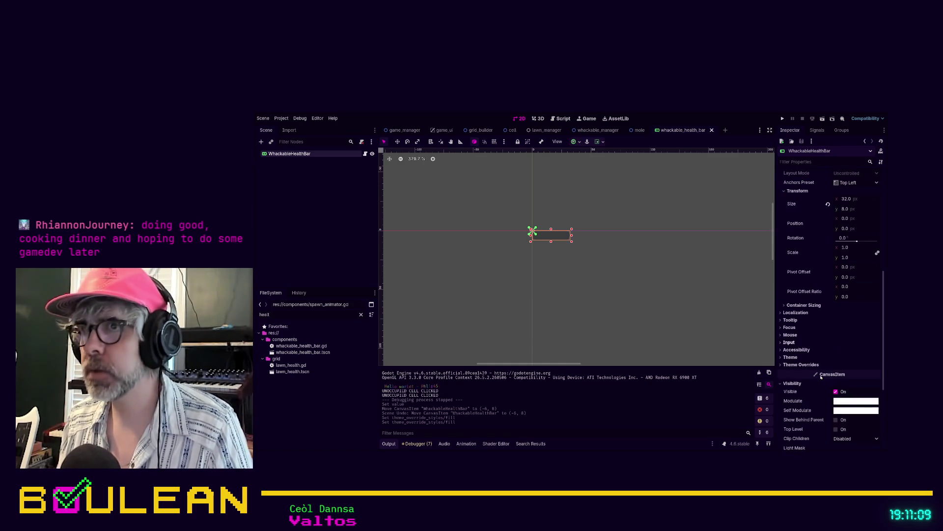
scroll(834, 379, "down", 6)
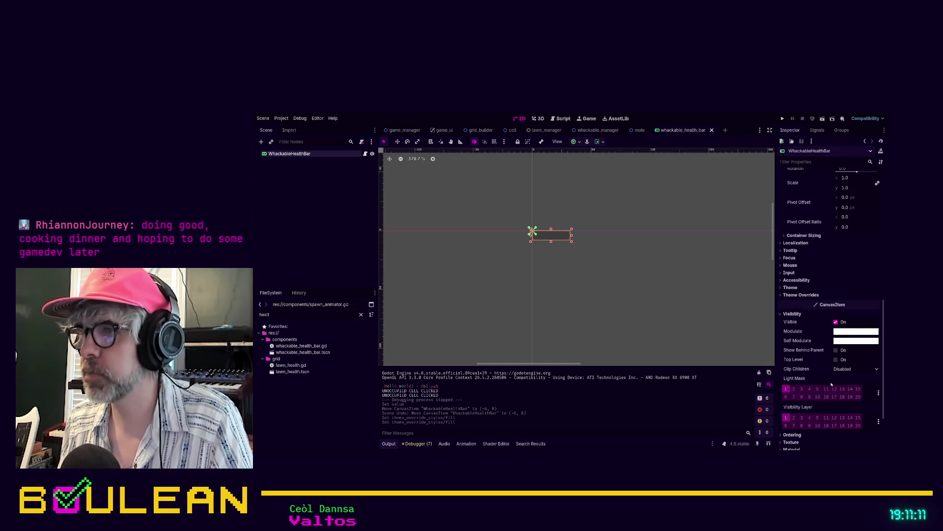
scroll(830, 385, "up", 3)
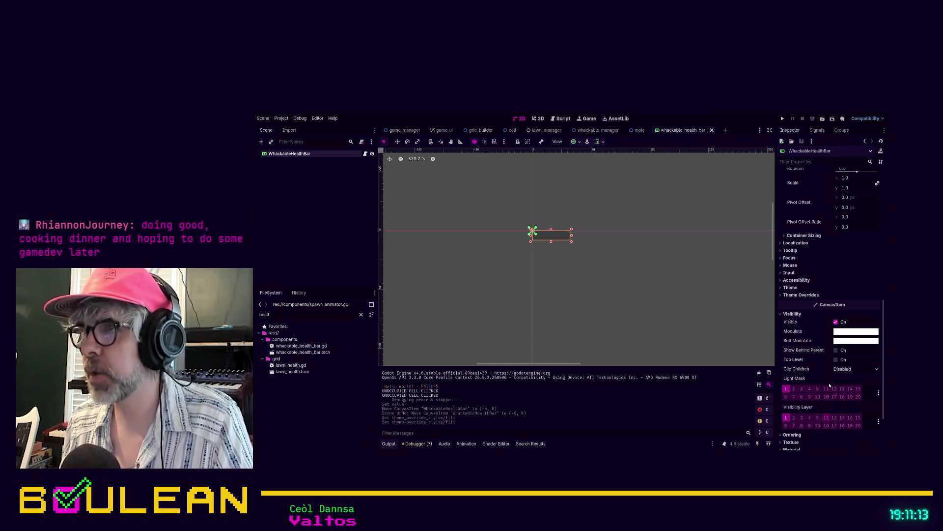
left_click(780, 295)
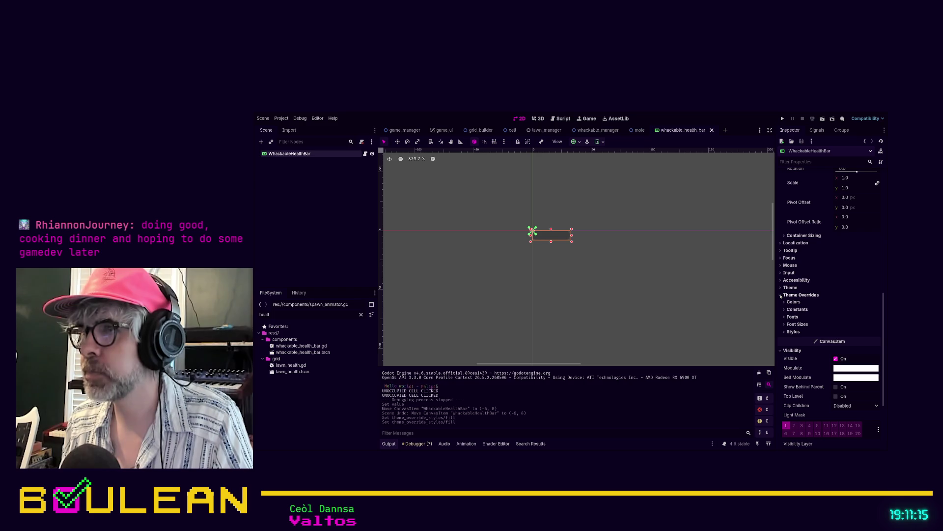
left_click(781, 288)
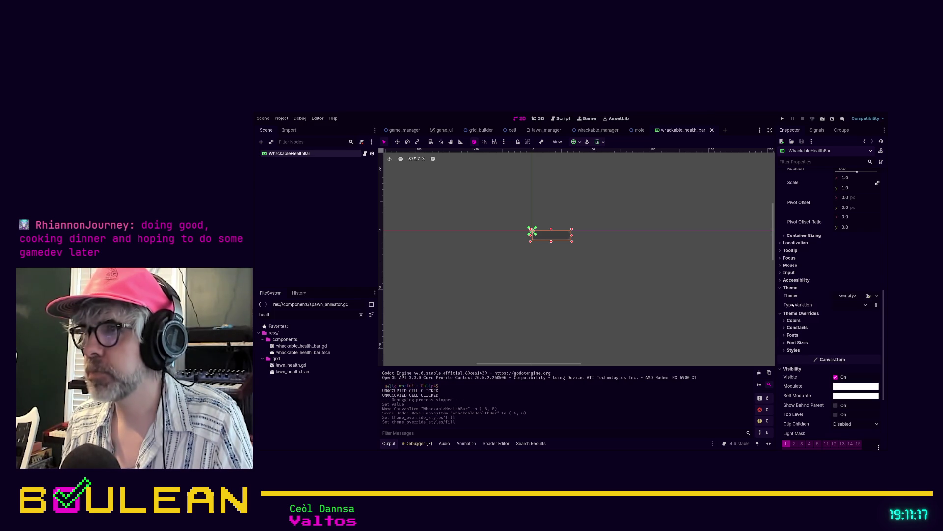
left_click(793, 320)
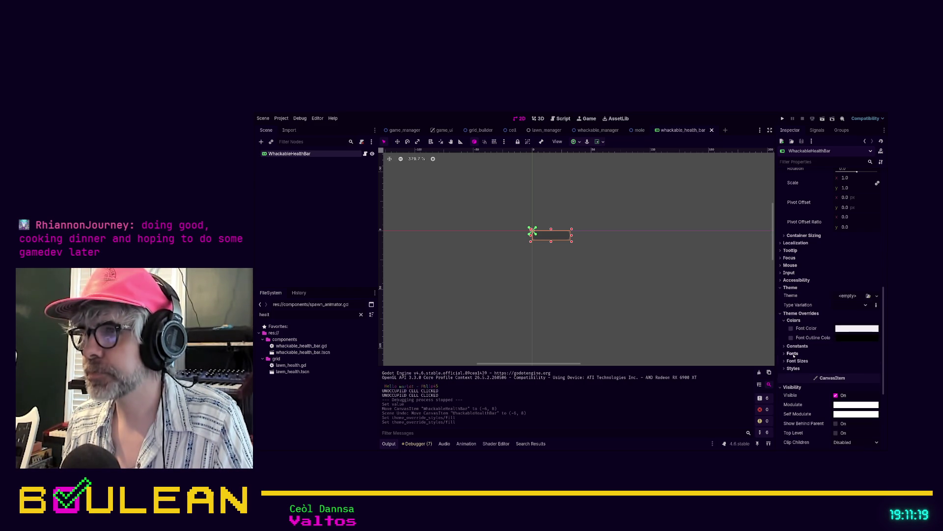
left_click(792, 368)
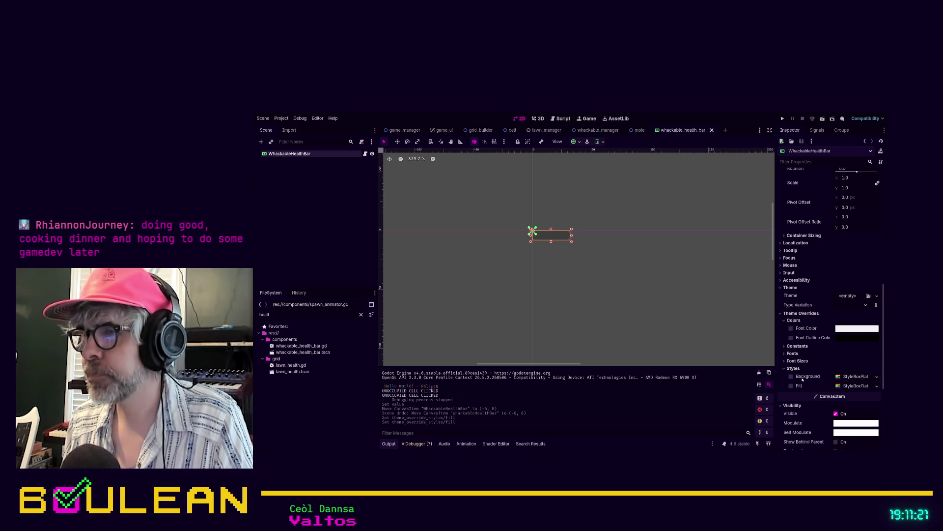
Give Fill a StyleBoxFlat with white BG Color, then collapse it and scroll to the top
left_click(791, 376)
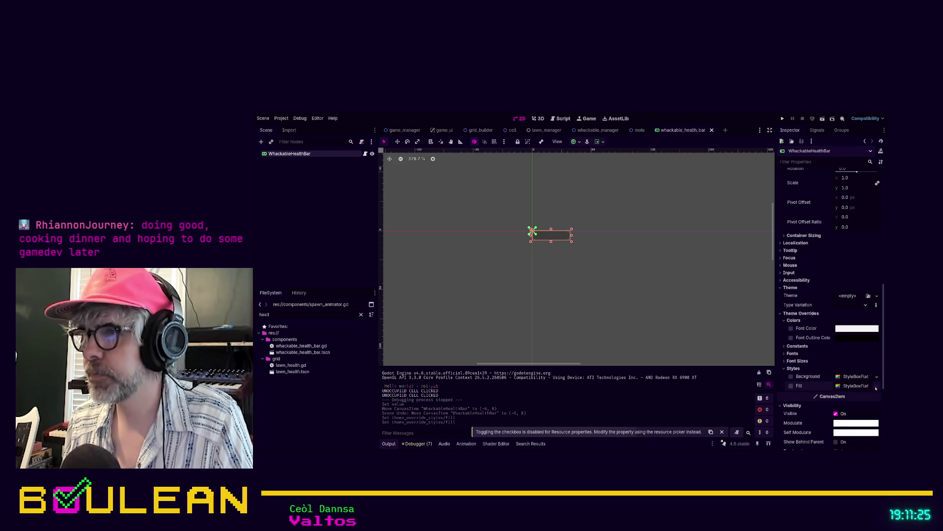
left_click(862, 387)
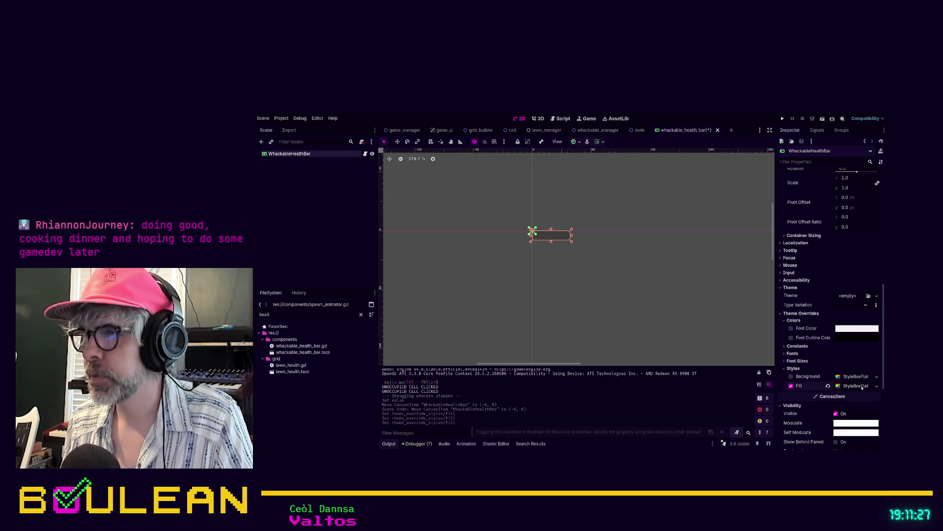
left_click(862, 386)
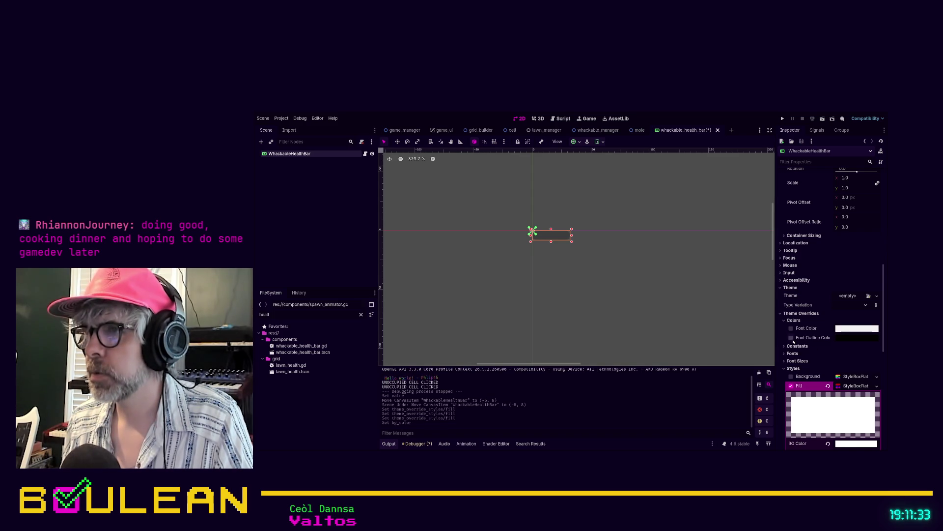
scroll(811, 351, "down", 3)
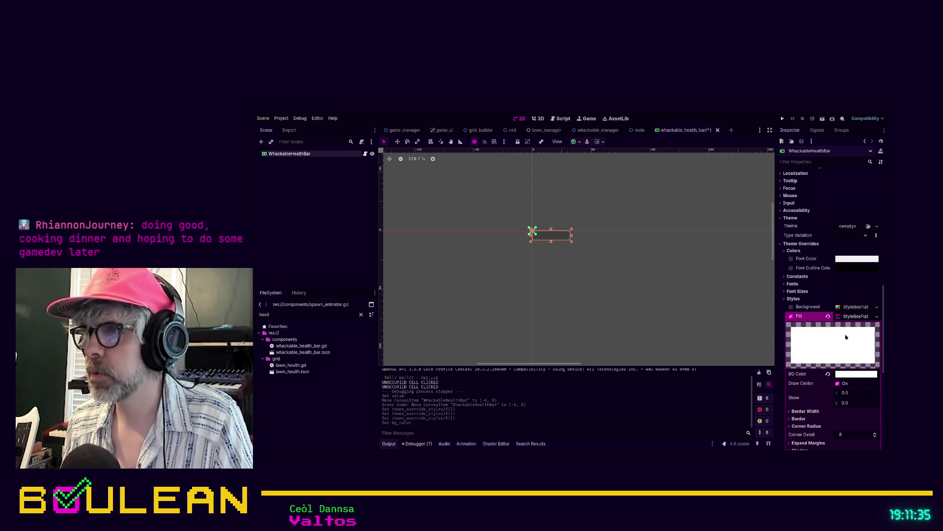
left_click(841, 317)
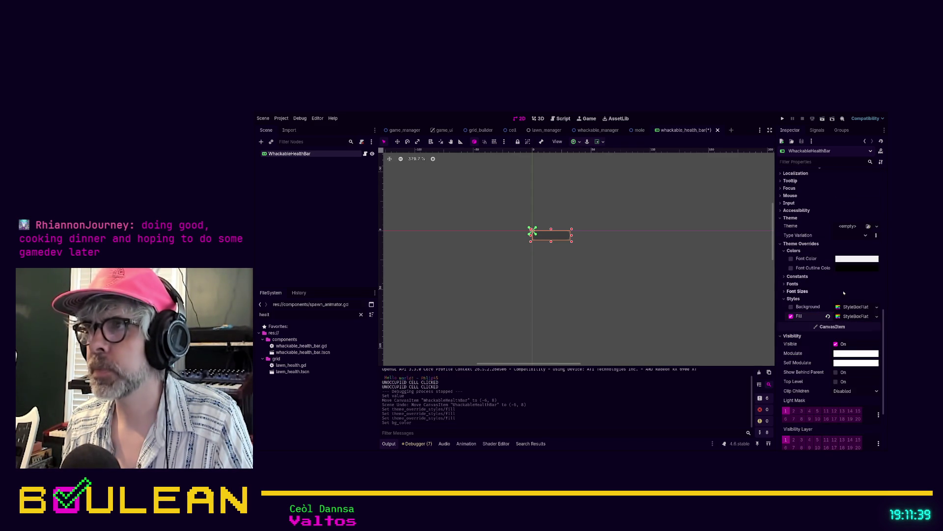
scroll(842, 290, "up", 10)
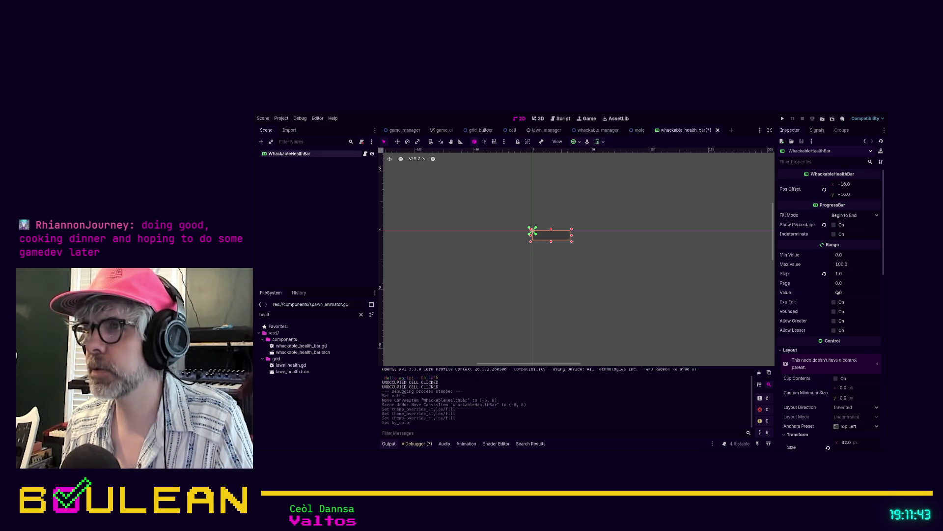
Preview the bar's Value at 50, revert it to 0, and run the project
type("50")
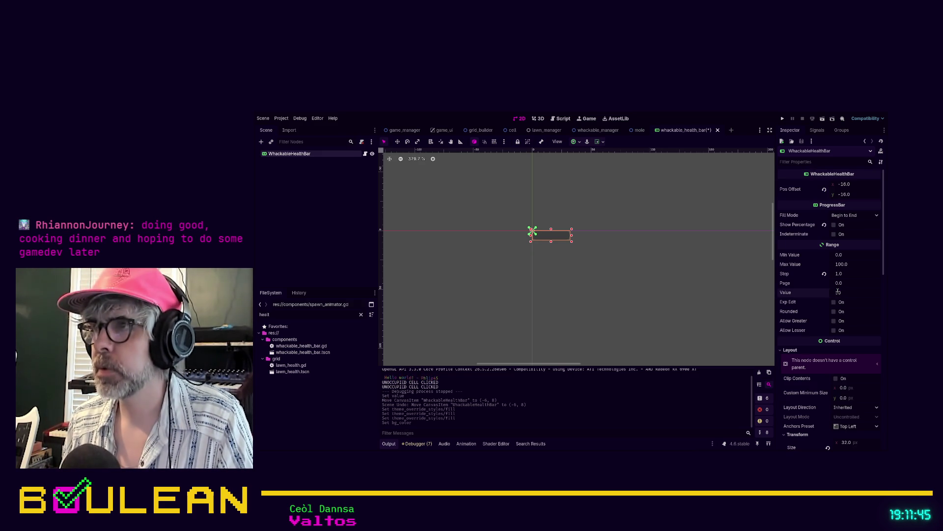
key("Return")
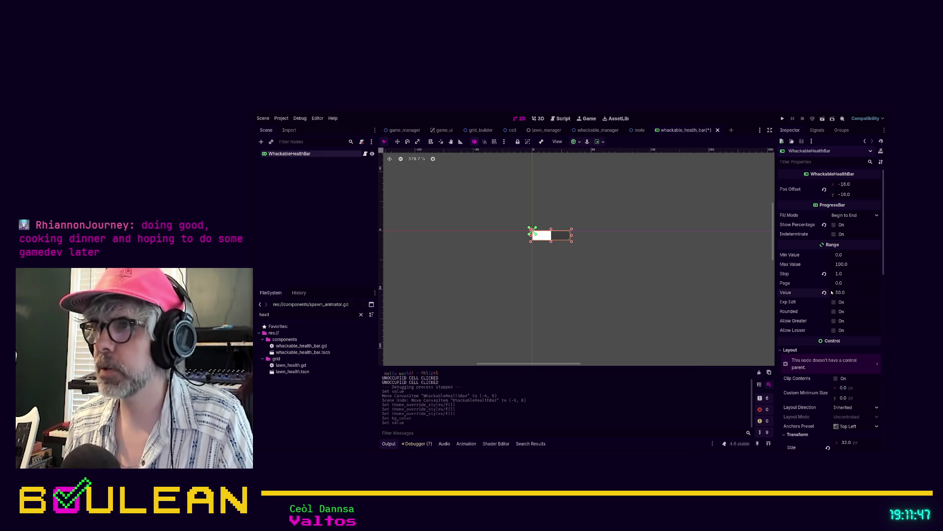
left_click(824, 293)
key("F5")
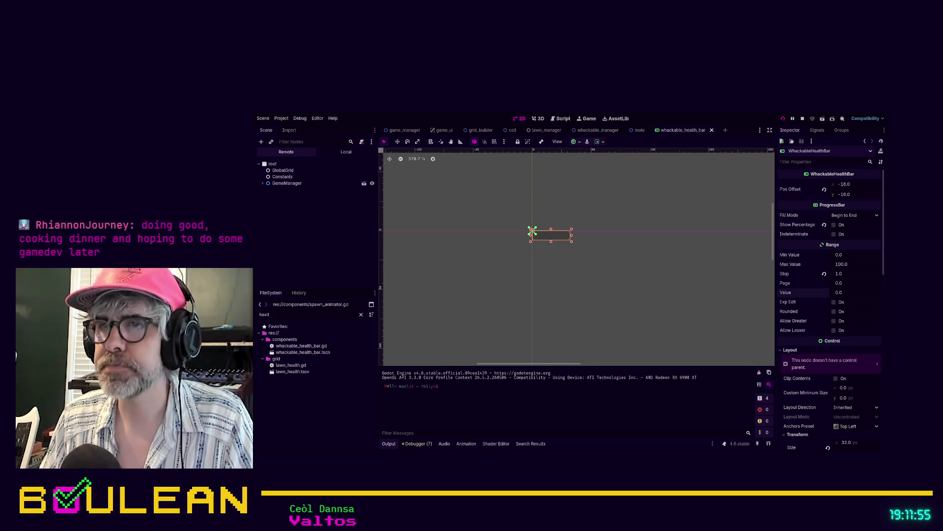
Restart the game and whack moles and apples until the lawn hits 0% after 27 whacks
key("alt+Tab")
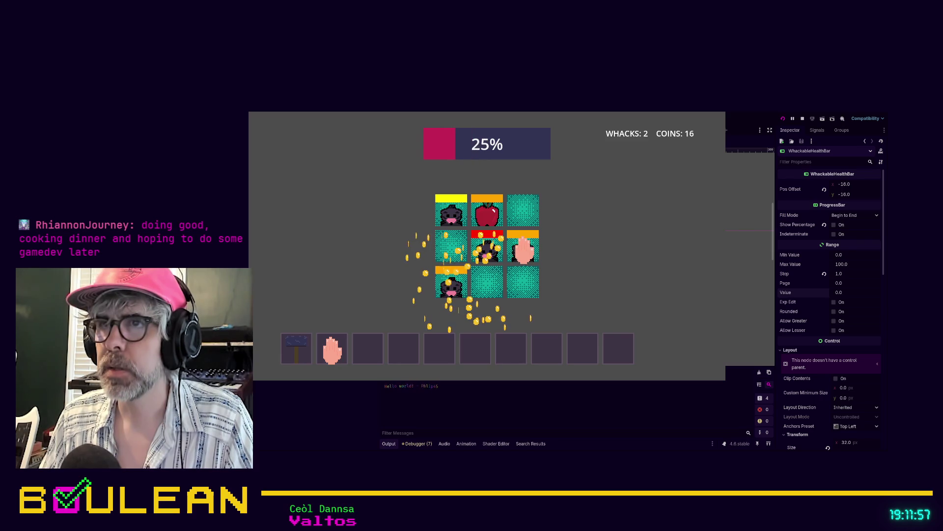
left_click(463, 271)
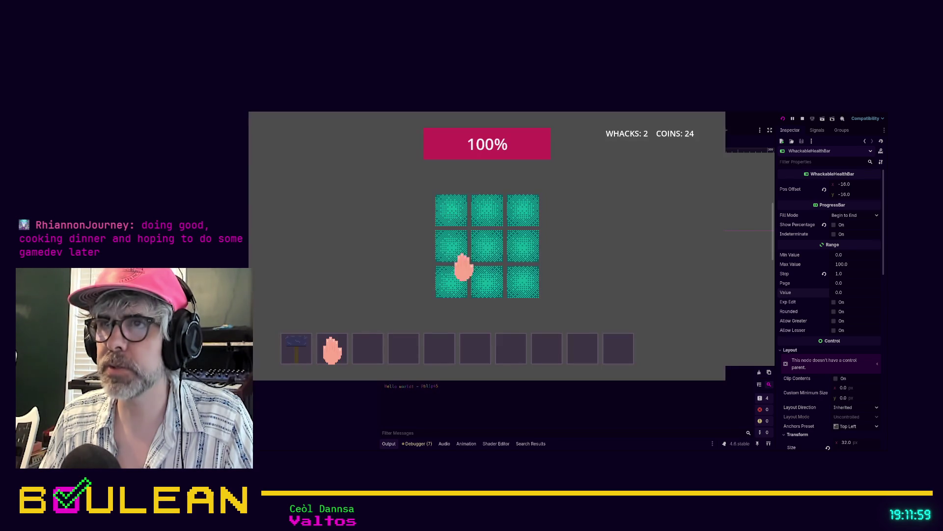
left_click(446, 251)
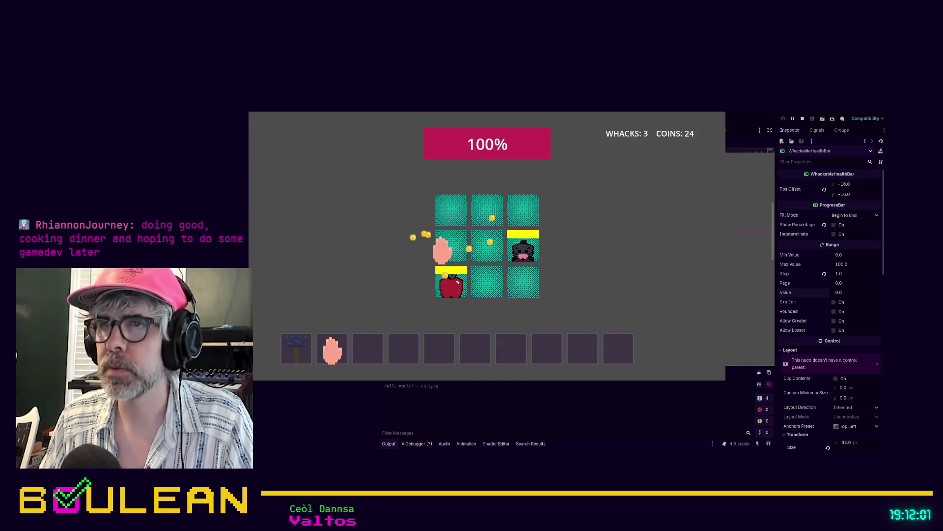
left_click(524, 249)
left_click(448, 287)
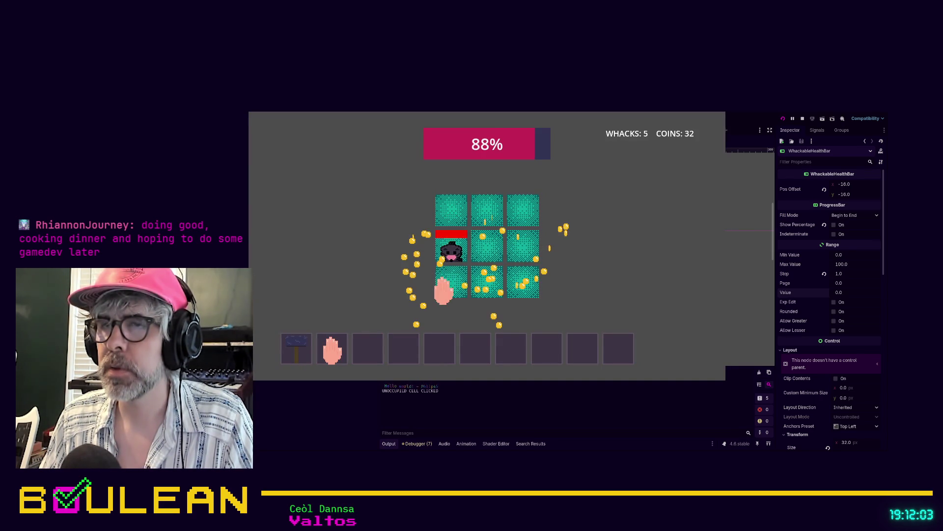
left_click(445, 240)
left_click(455, 243)
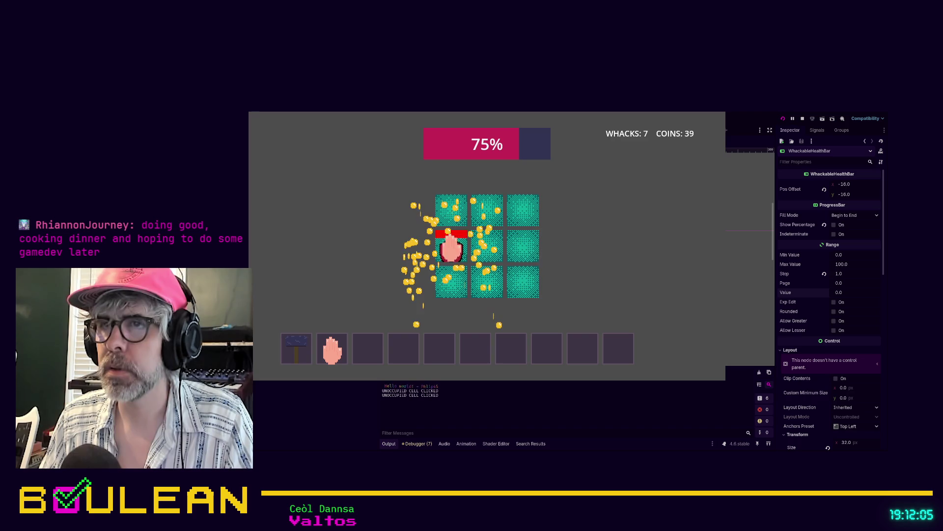
left_click(449, 261)
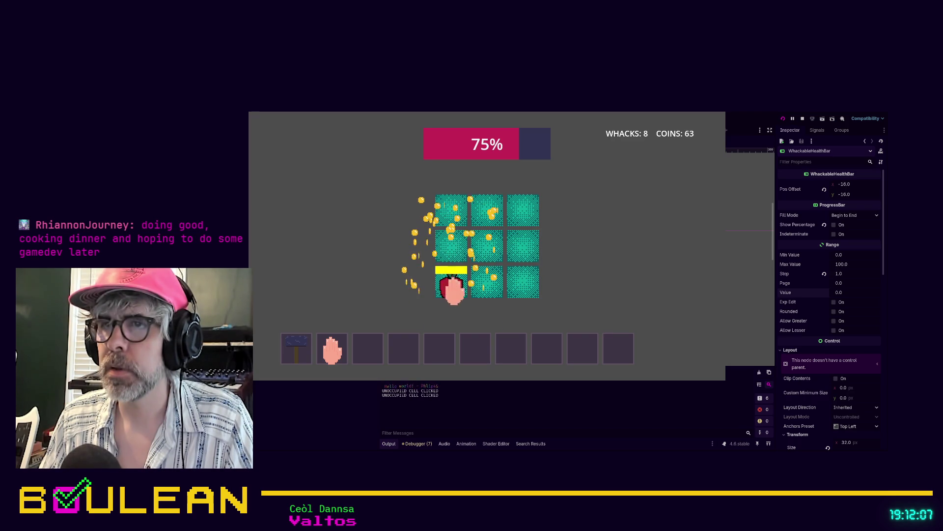
left_click(453, 283)
left_click(455, 284)
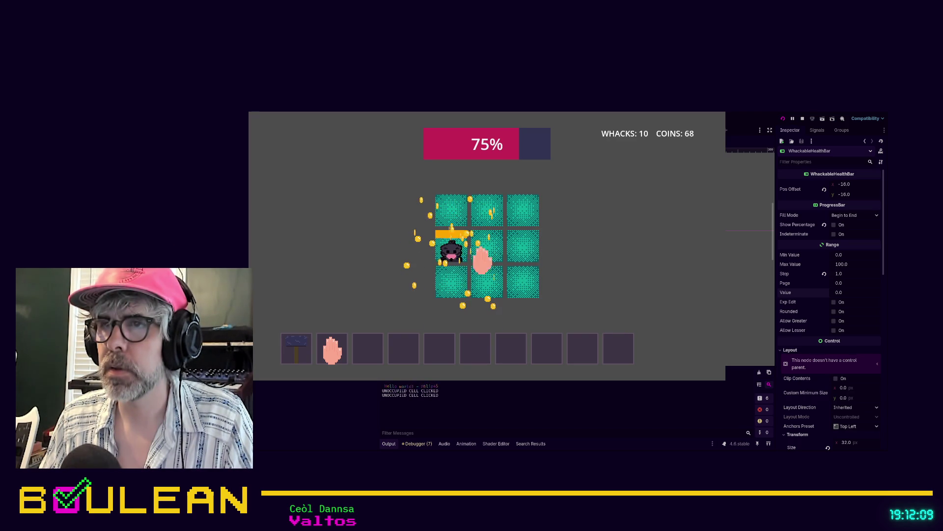
left_click(453, 250)
left_click(487, 211)
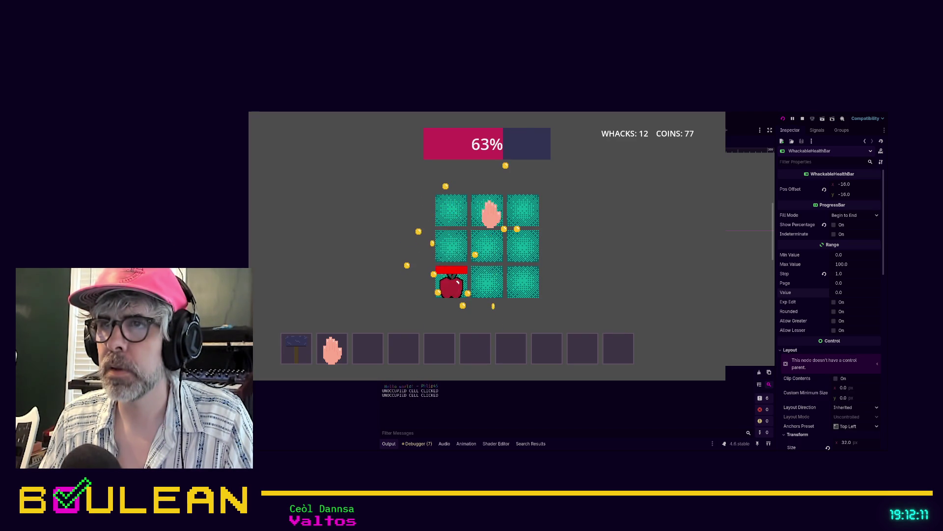
left_click(450, 282)
left_click(452, 252)
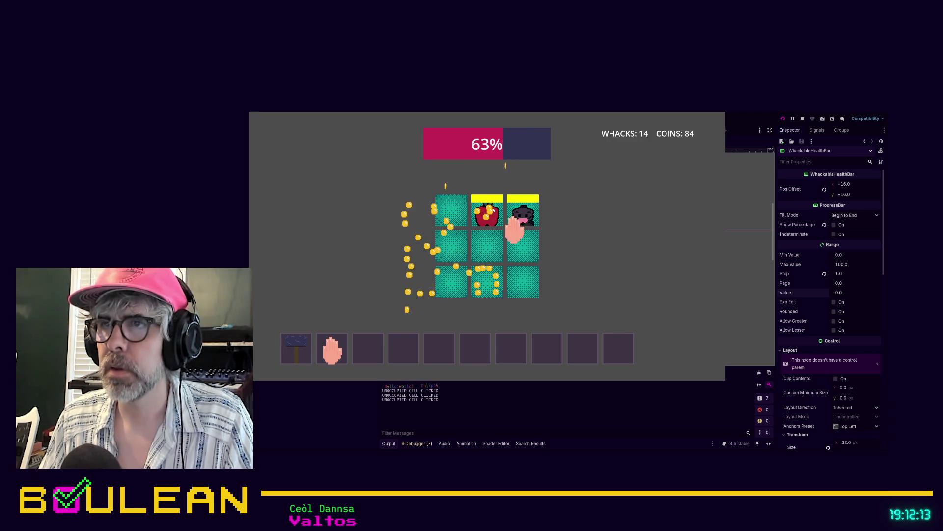
left_click(525, 214)
left_click(524, 250)
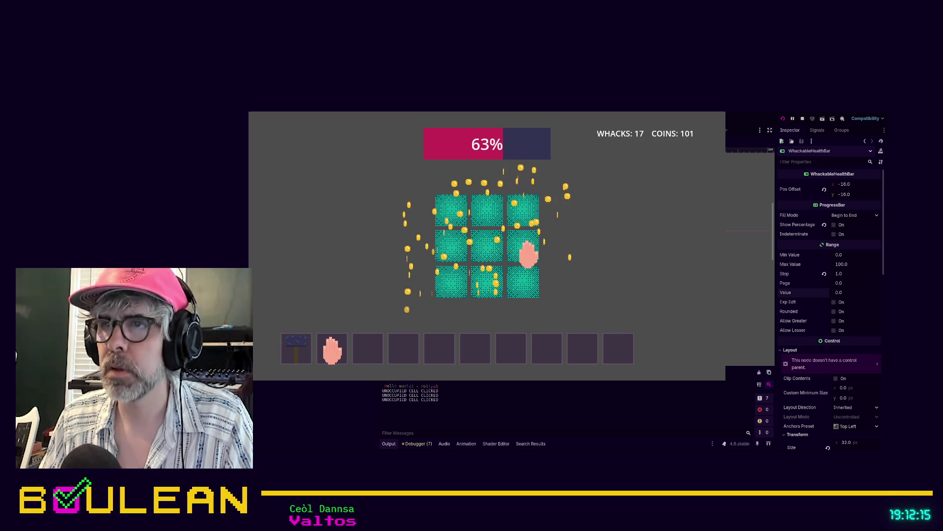
left_click(522, 289)
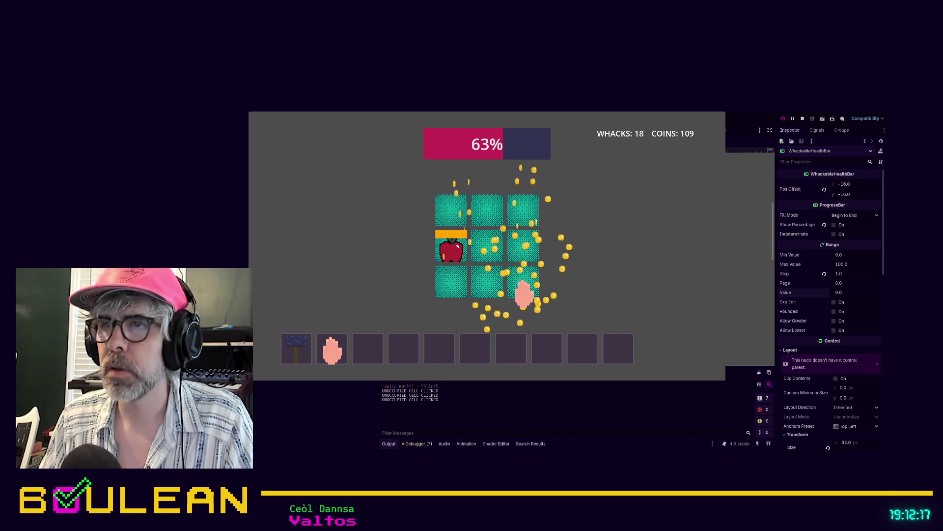
left_click(487, 212)
left_click(521, 290)
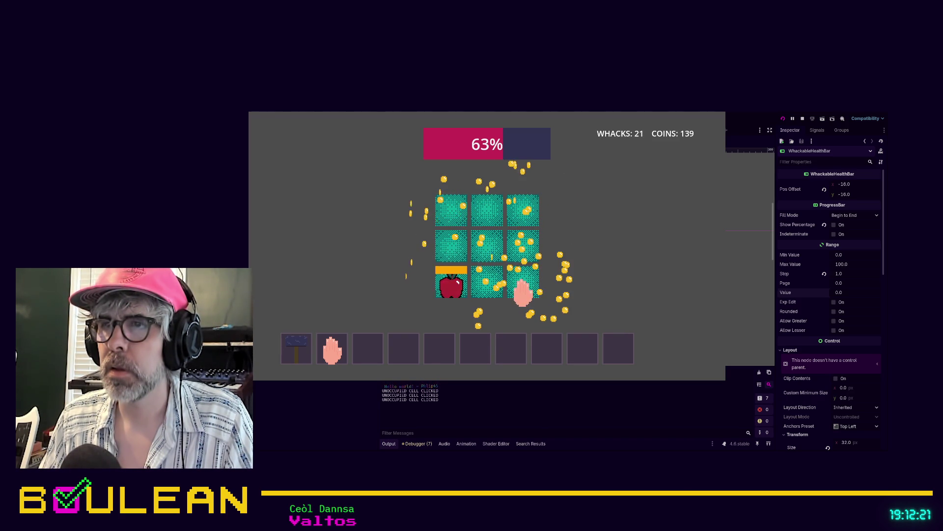
left_click(443, 281)
left_click(519, 277)
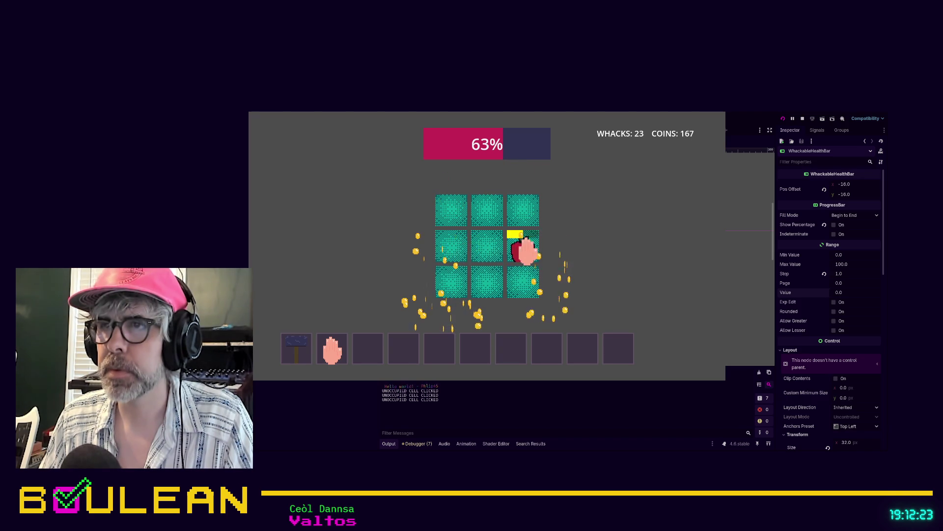
left_click(525, 248)
left_click(445, 250)
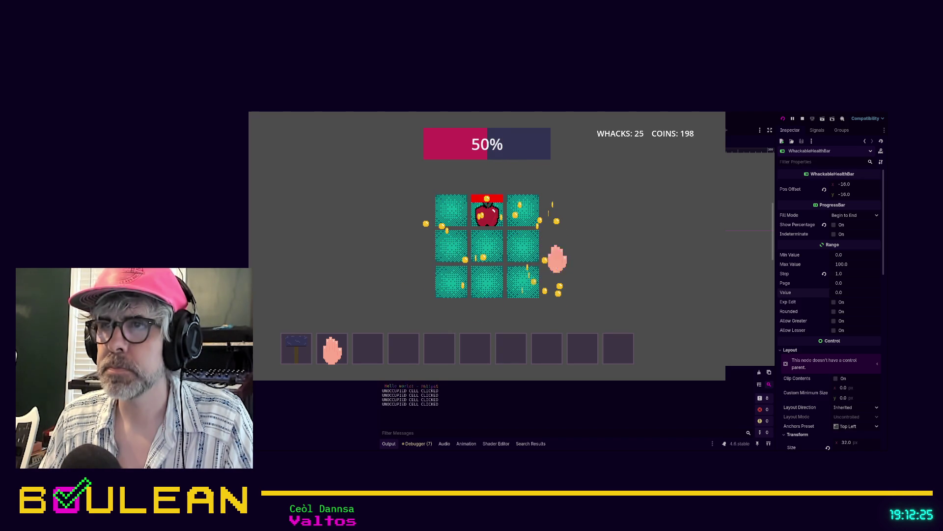
left_click(484, 215)
left_click(452, 249)
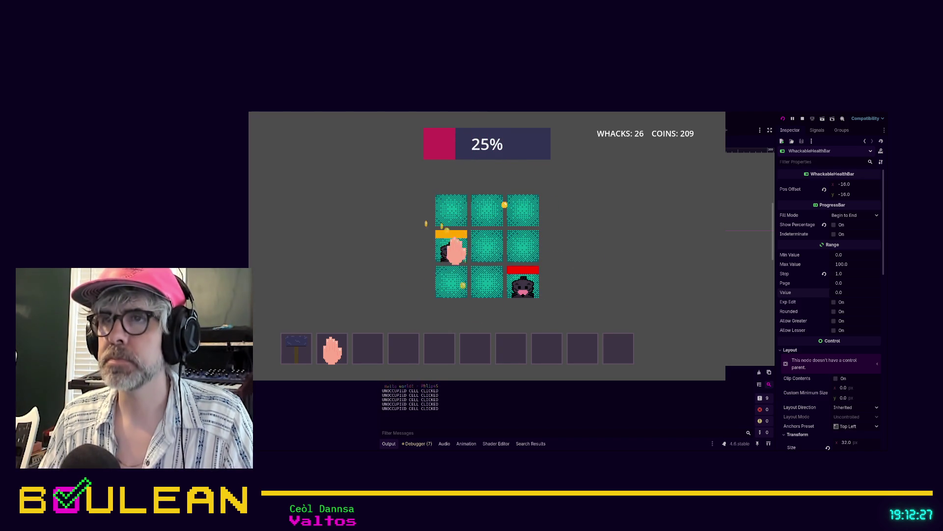
left_click(515, 216)
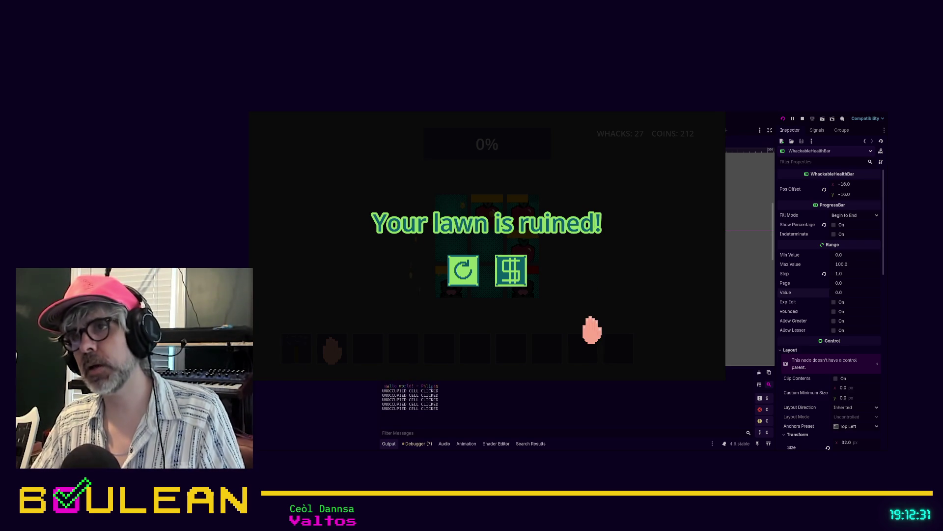
Close the running game and open the health bar's script
left_click(721, 116)
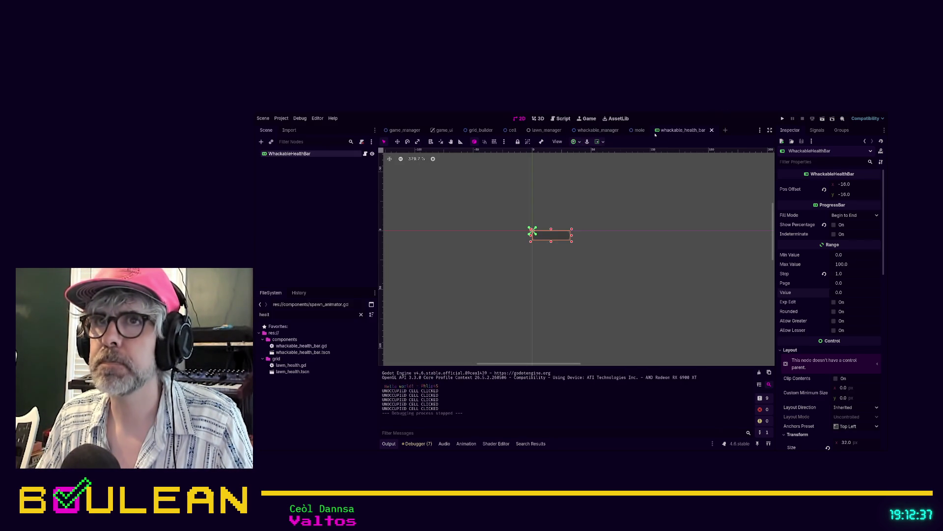
left_click(365, 154)
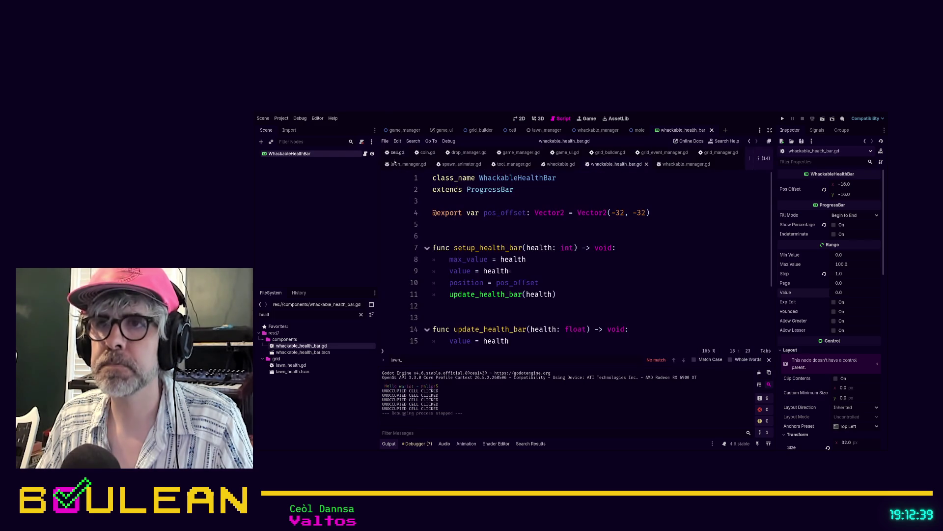
scroll(646, 281, "down", 2)
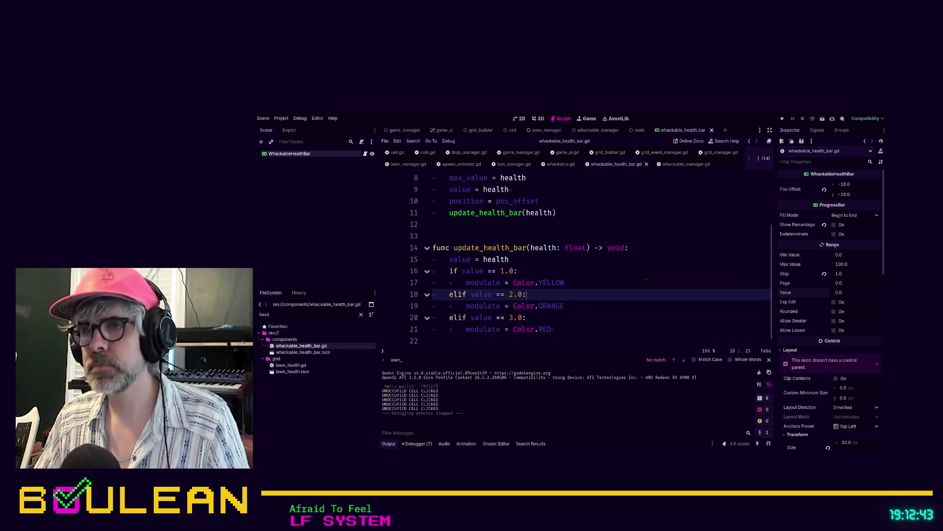
Change line 19's ORANGE to Color.ORANGE_RED, save the script, and run the game
double_click(554, 305)
key("BackSpace")
key("BackSpace")
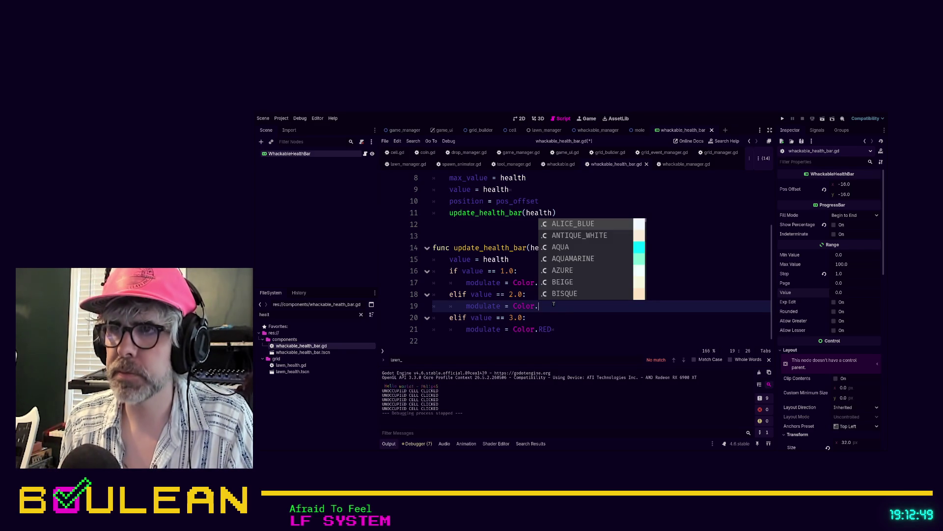
type("O")
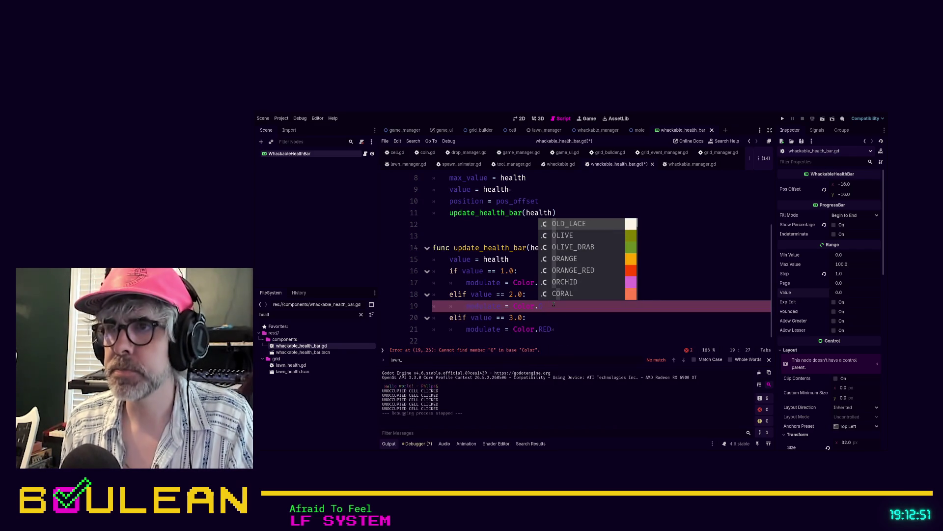
key("Down")
key("Down")
key("Down")
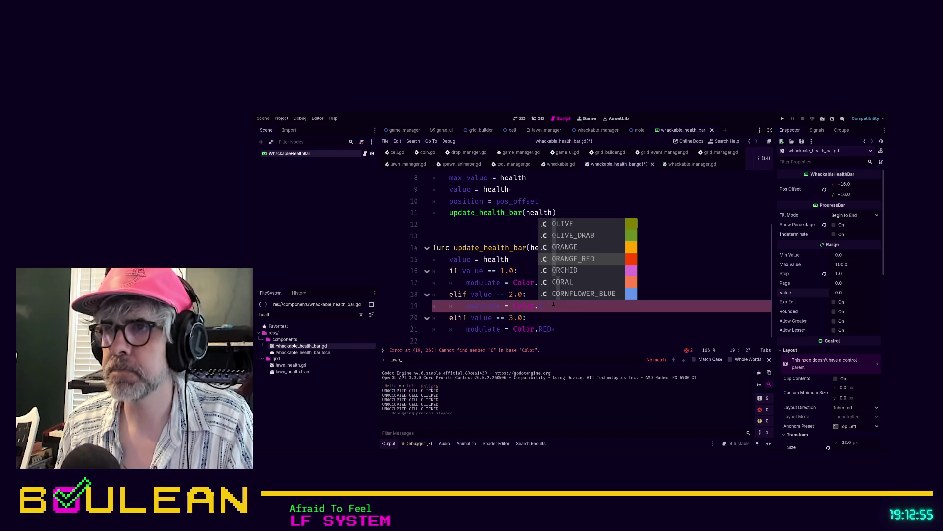
key("Return")
key("ctrl+s")
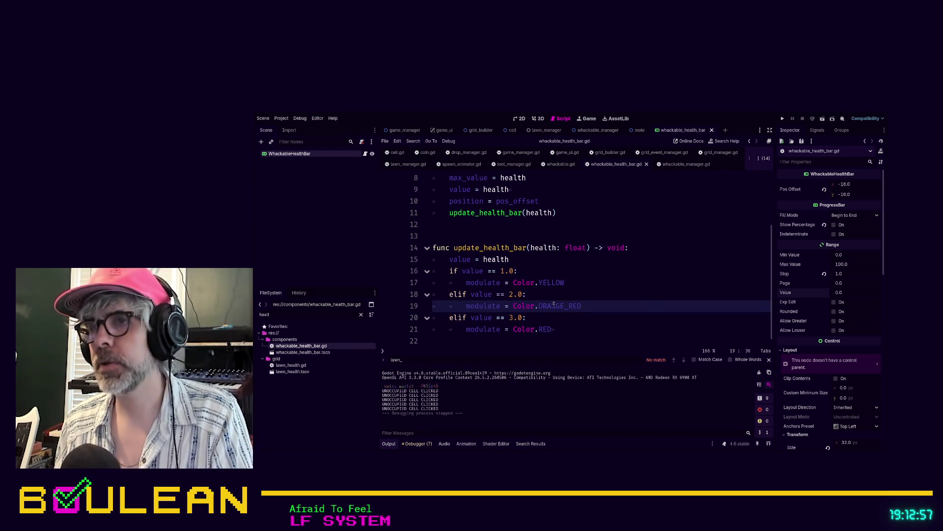
key("F5")
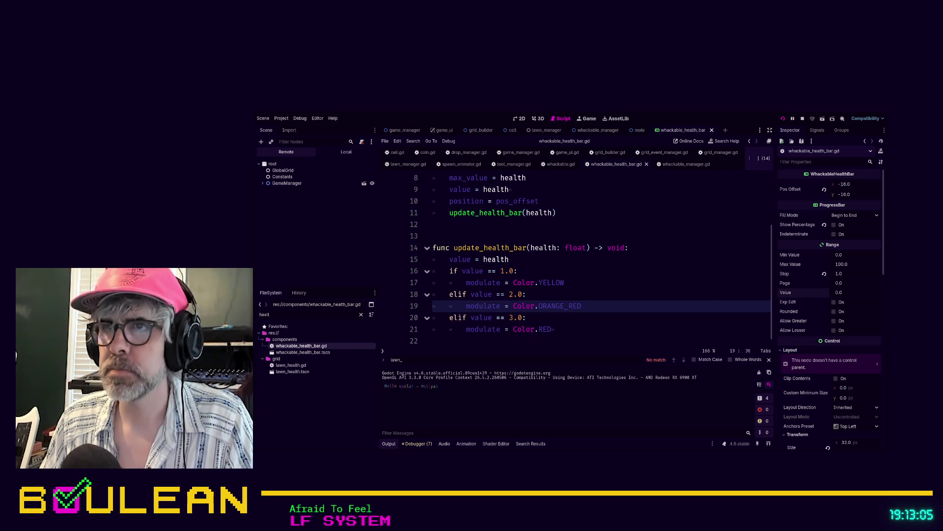
Whack moles in the running game until the lawn is ruined after 10 whacks
key("F5")
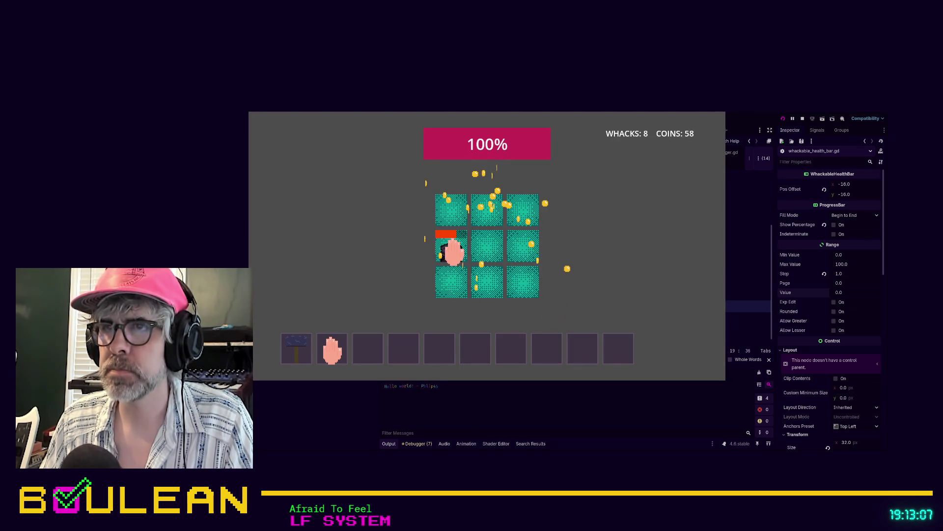
left_click(470, 218)
left_click(479, 216)
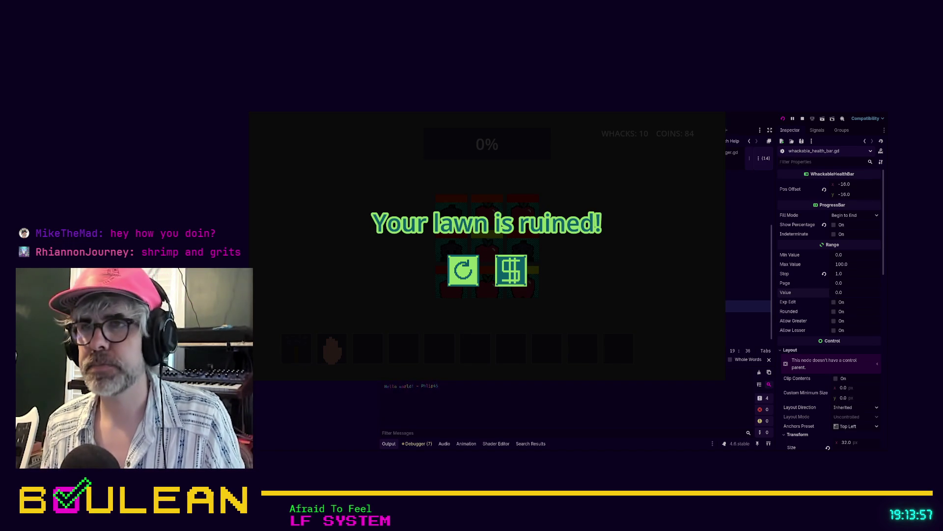
Restart the game and whack moles and apples across the right and middle cells
left_click(451, 276)
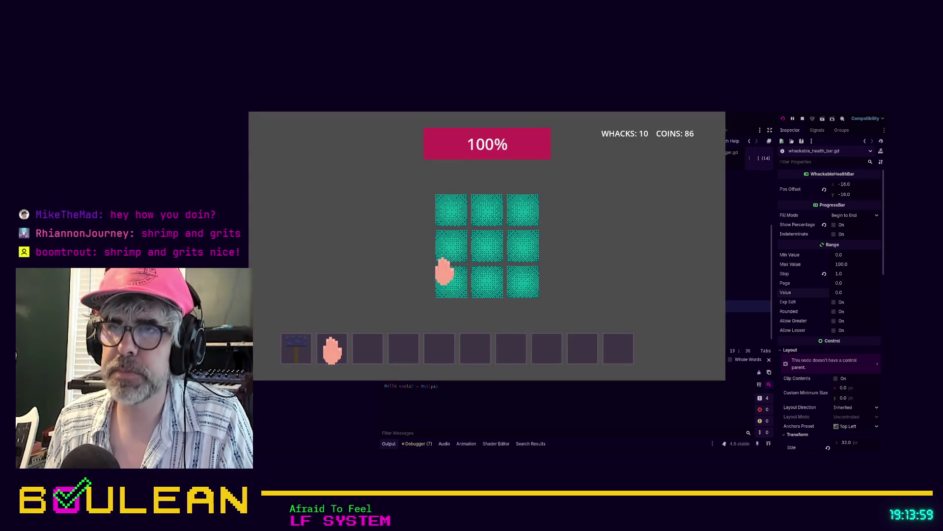
left_click(522, 248)
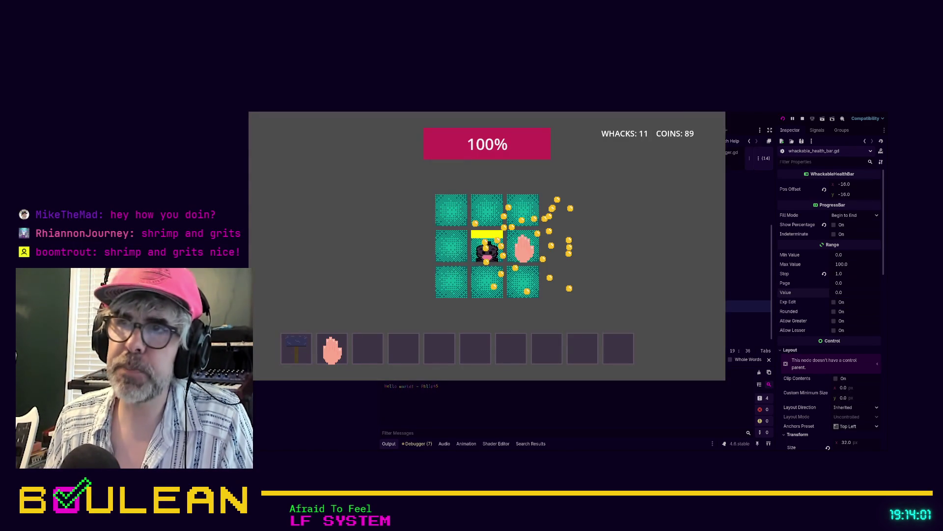
left_click(483, 252)
left_click(522, 249)
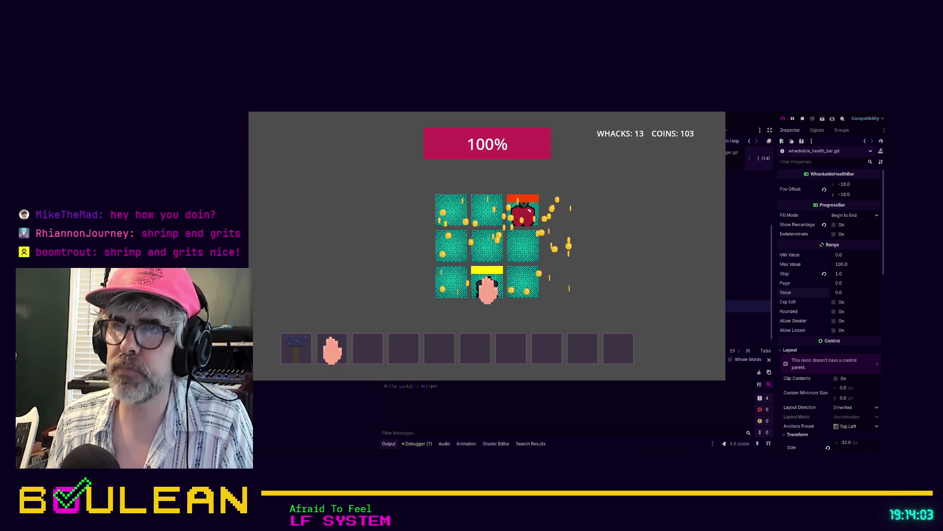
left_click(488, 288)
left_click(519, 220)
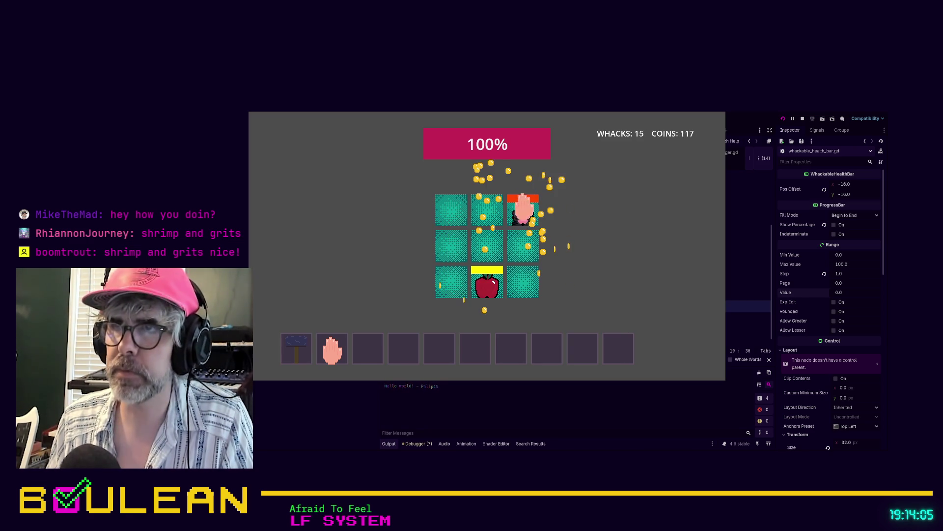
left_click(523, 211)
left_click(521, 290)
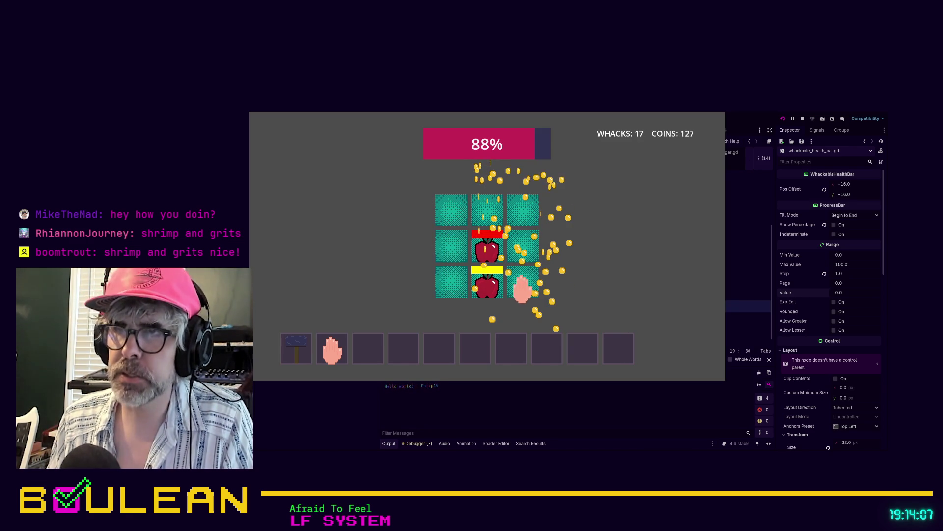
left_click(485, 287)
left_click(489, 250)
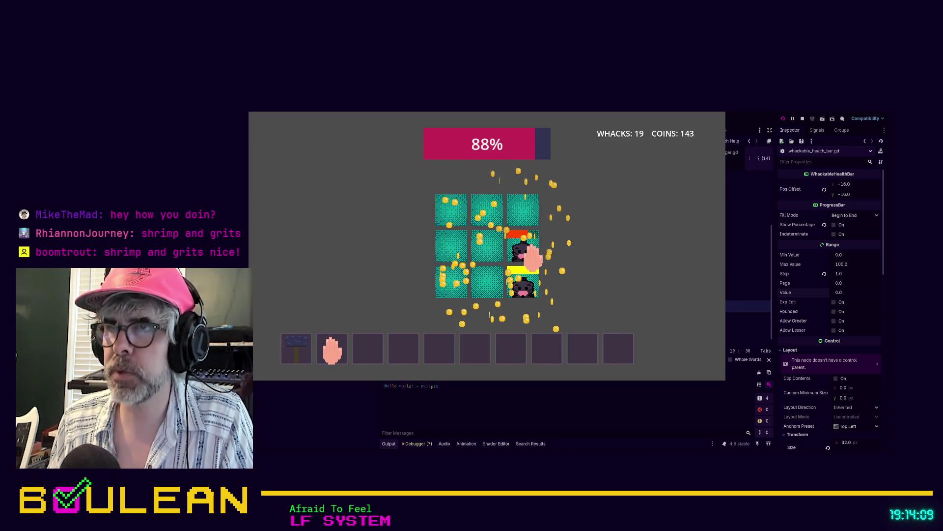
left_click(525, 258)
left_click(529, 291)
left_click(489, 249)
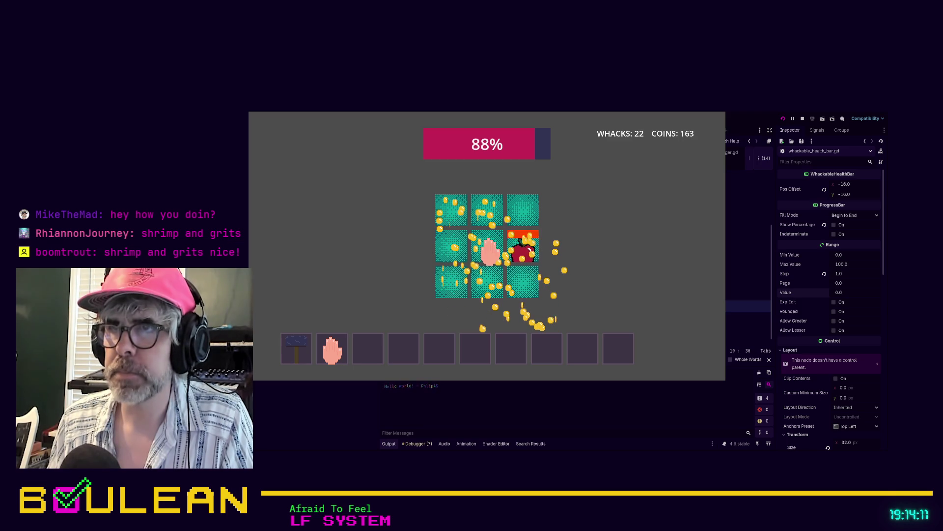
left_click(523, 249)
left_click(525, 209)
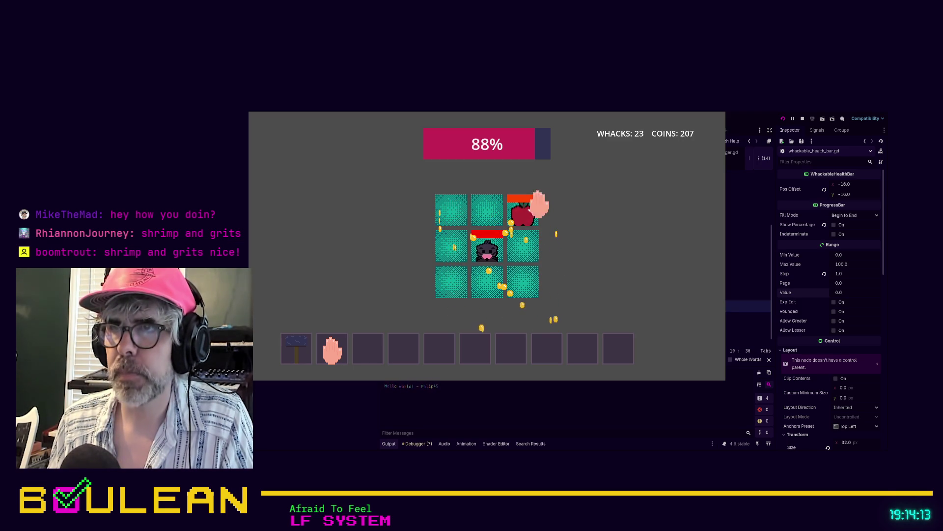
Hit empty lawn cells to test misclick damage, restarting with a fresh lawn in between
left_click(490, 210)
left_click(453, 213)
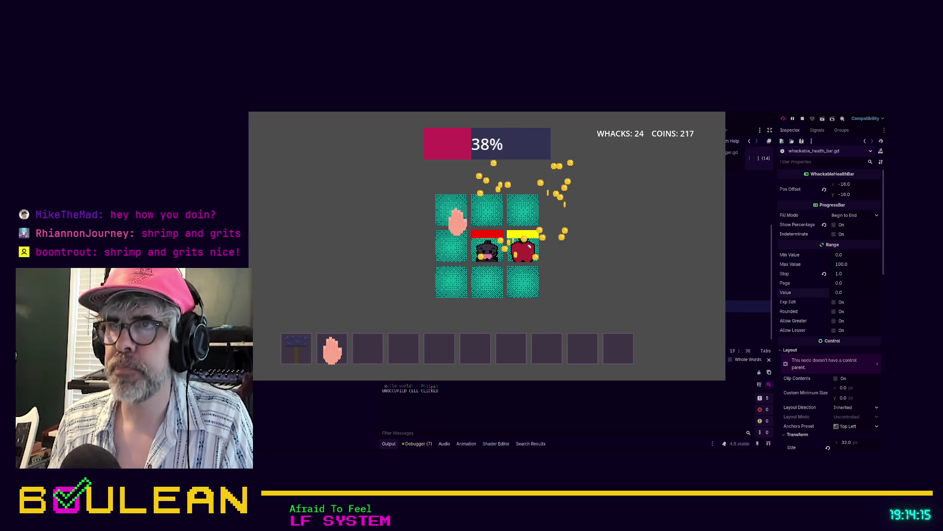
left_click(453, 244)
left_click(448, 285)
left_click(462, 280)
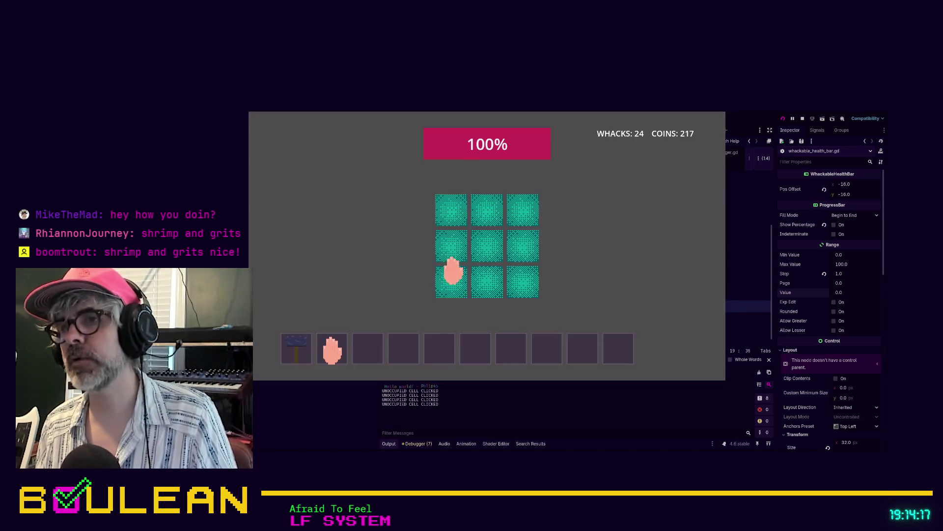
left_click(448, 246)
left_click(448, 210)
left_click(484, 214)
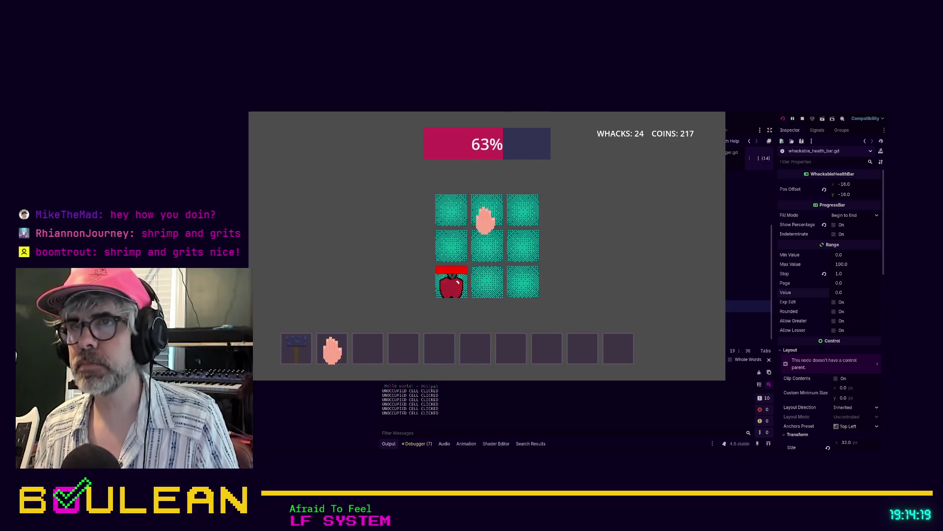
Whack more moles over two more rounds, restart, then stop the game with F8
left_click(512, 246)
left_click(517, 208)
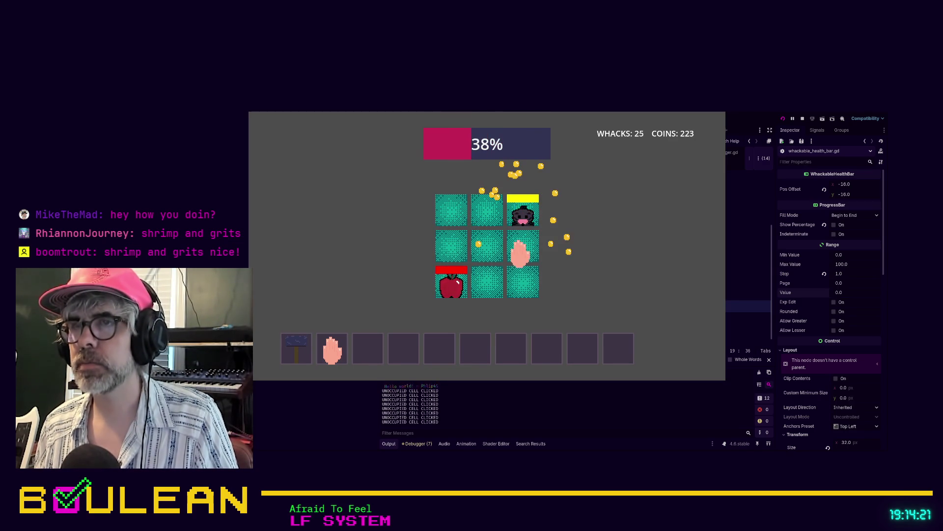
left_click(520, 251)
left_click(499, 255)
left_click(462, 276)
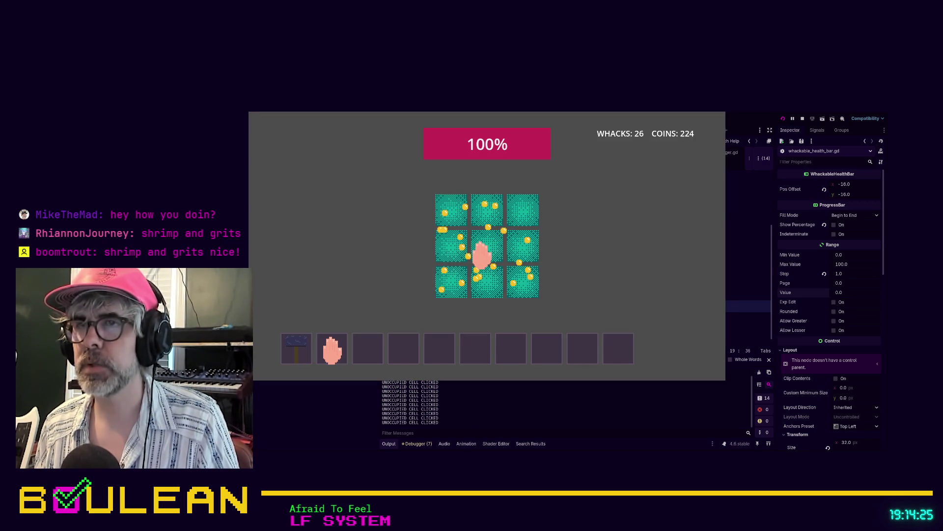
left_click(453, 286)
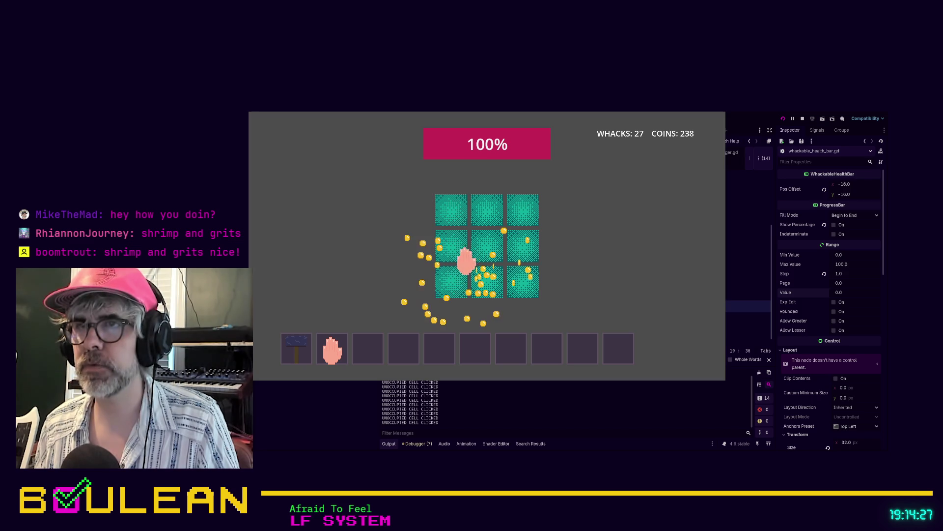
left_click(486, 250)
left_click(486, 251)
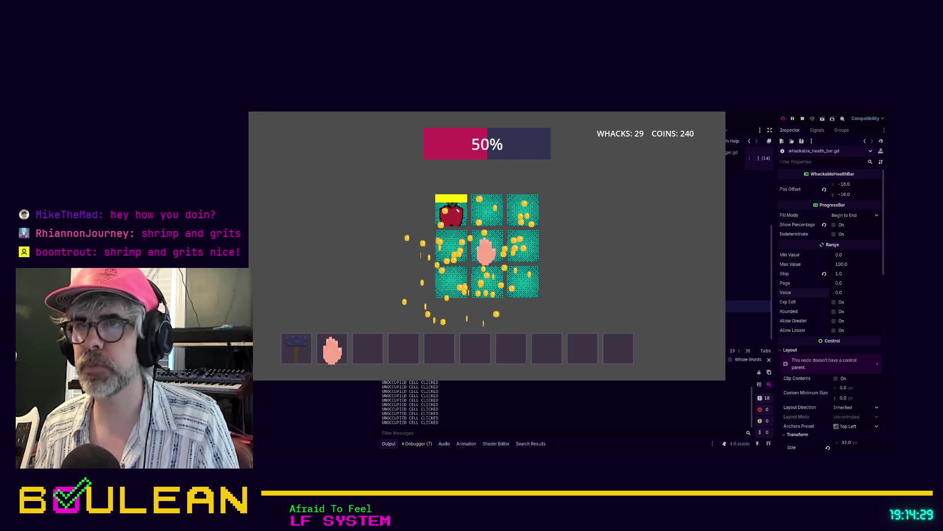
left_click(463, 271)
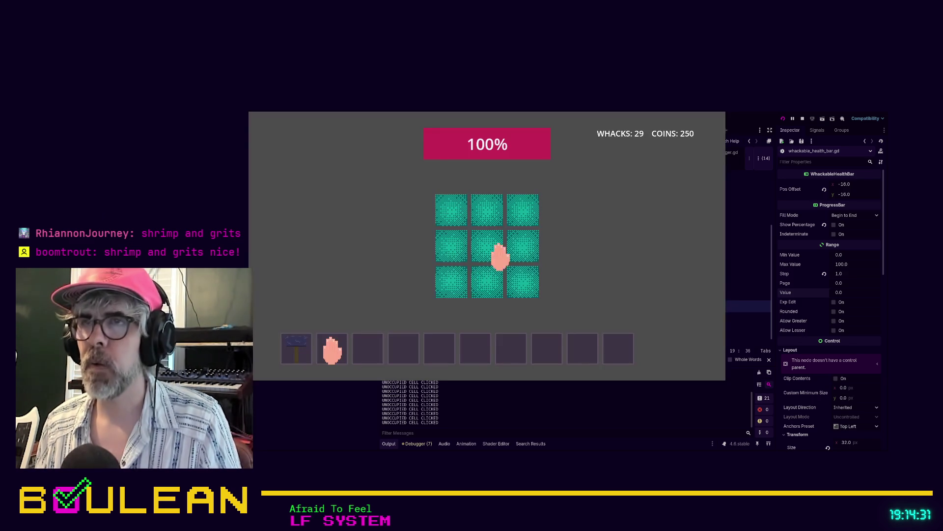
key("F8")
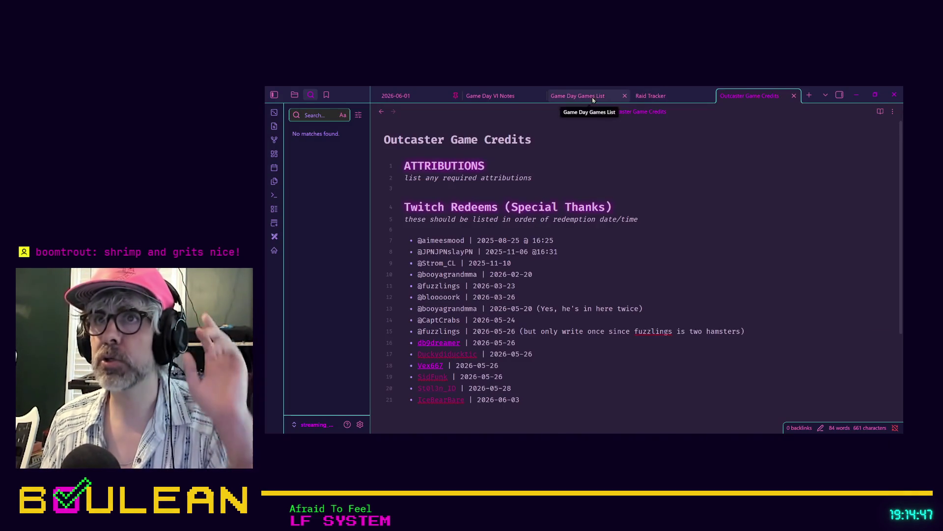
Open the Whack Everything! note via the quick switcher
left_click(578, 96)
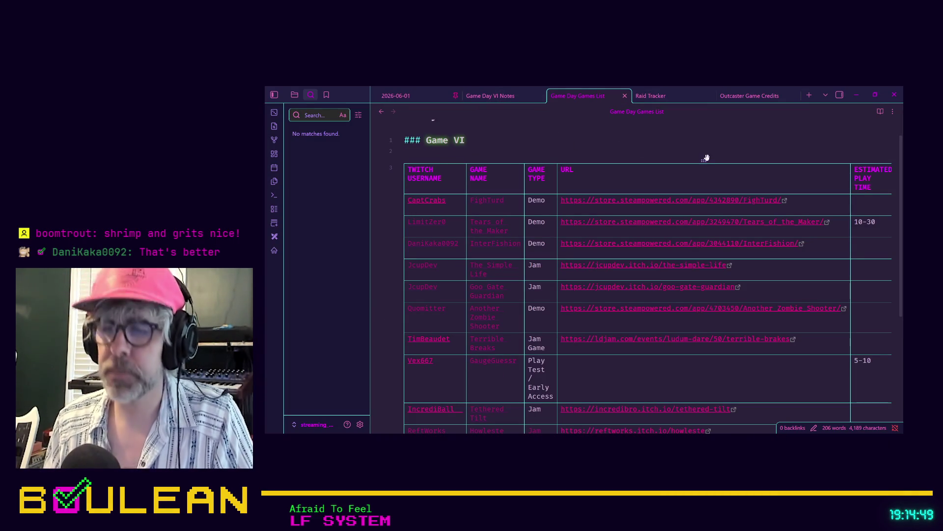
key("ctrl+o")
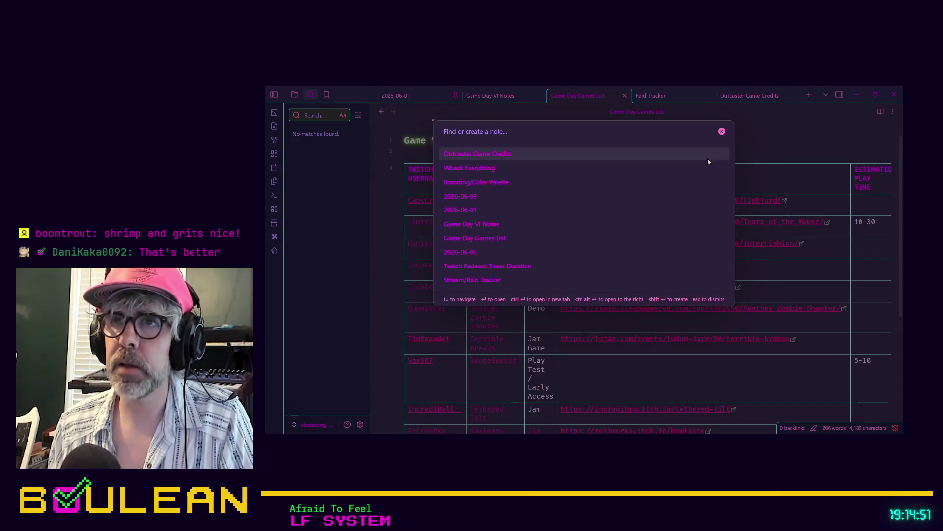
key("Down")
key("Return")
scroll(660, 161, "down", 10)
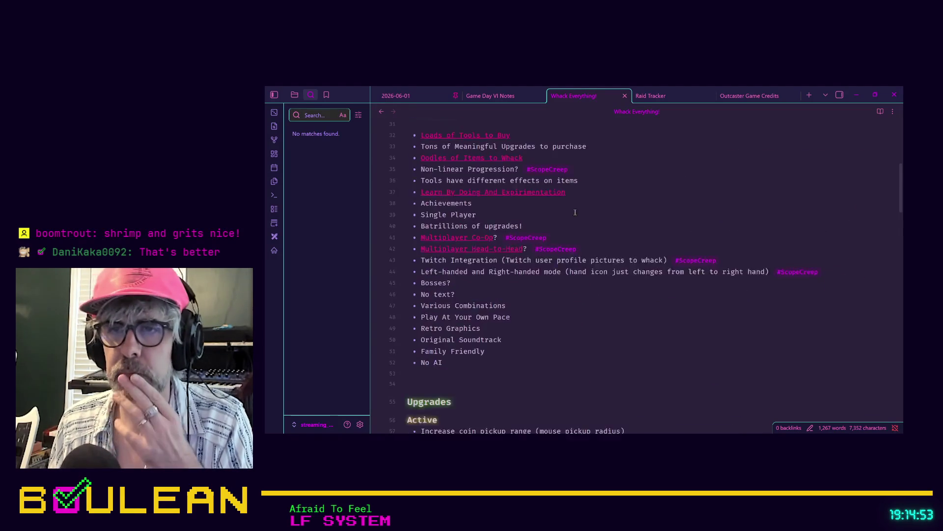
scroll(564, 210, "up", 2)
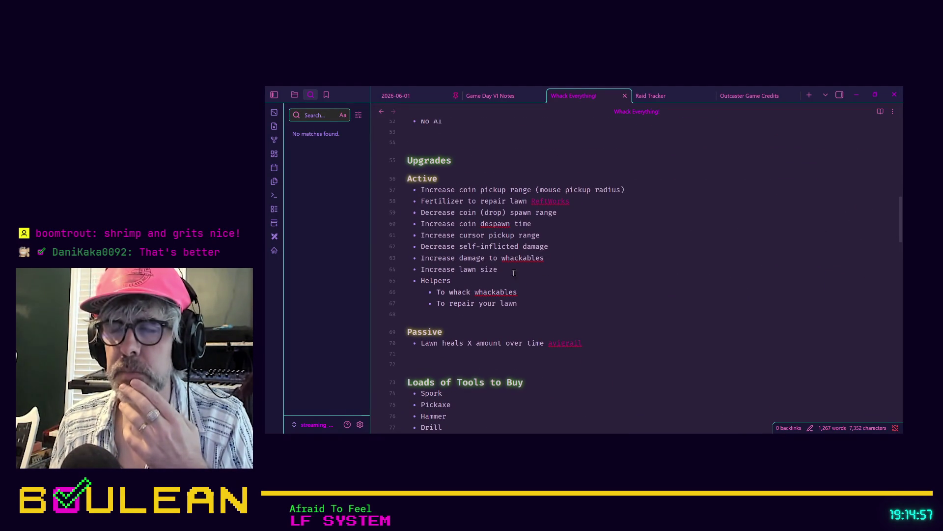
Add 'Decrease self-inflicted damage dealt on mis-click' as a bullet below Increase lawn size
left_click(509, 269)
key("Return")
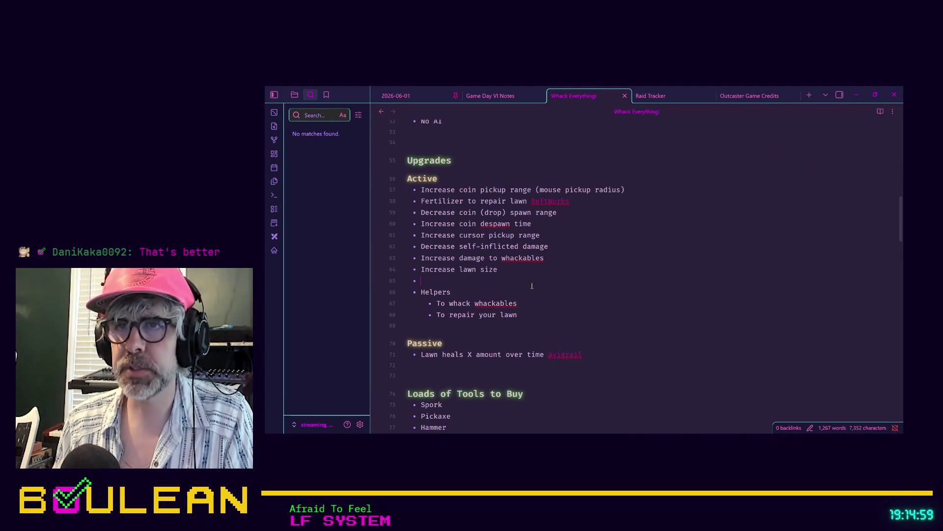
type("Decrease damage dealt")
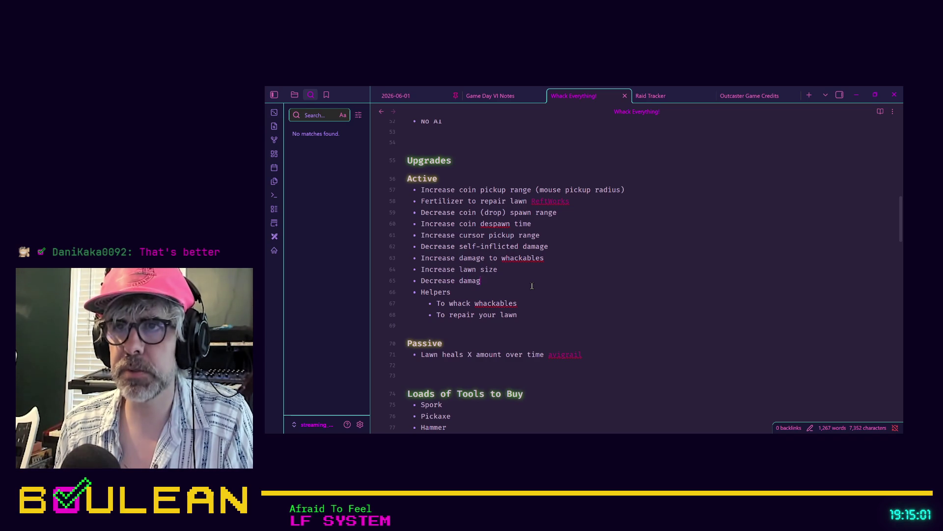
type(" on mis")
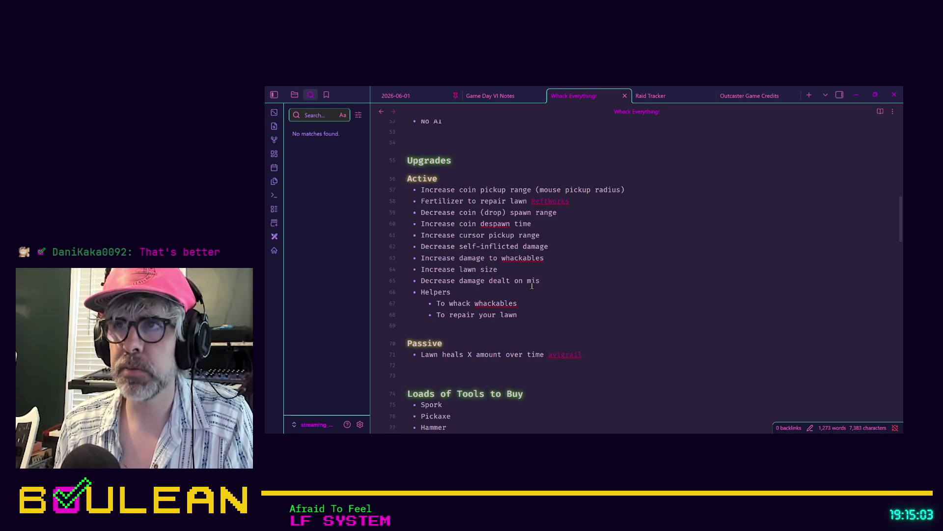
type("cick")
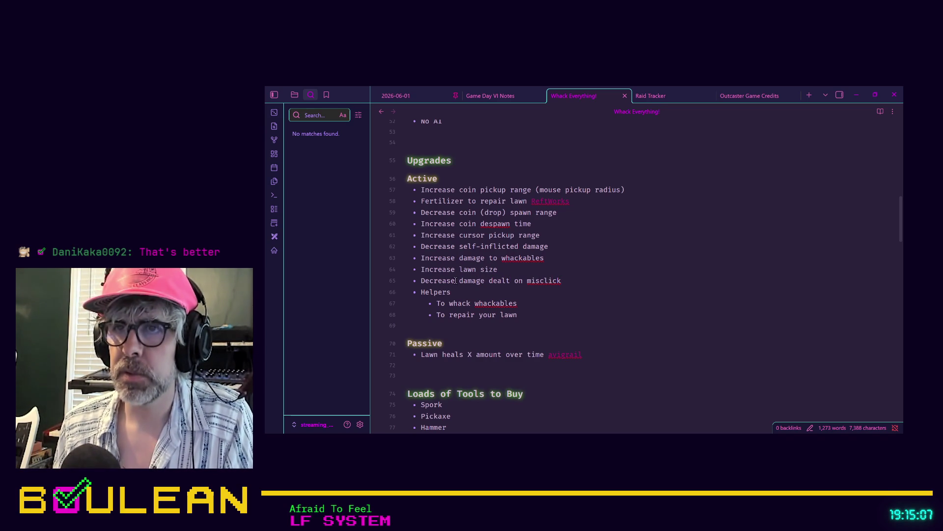
type("self-infl")
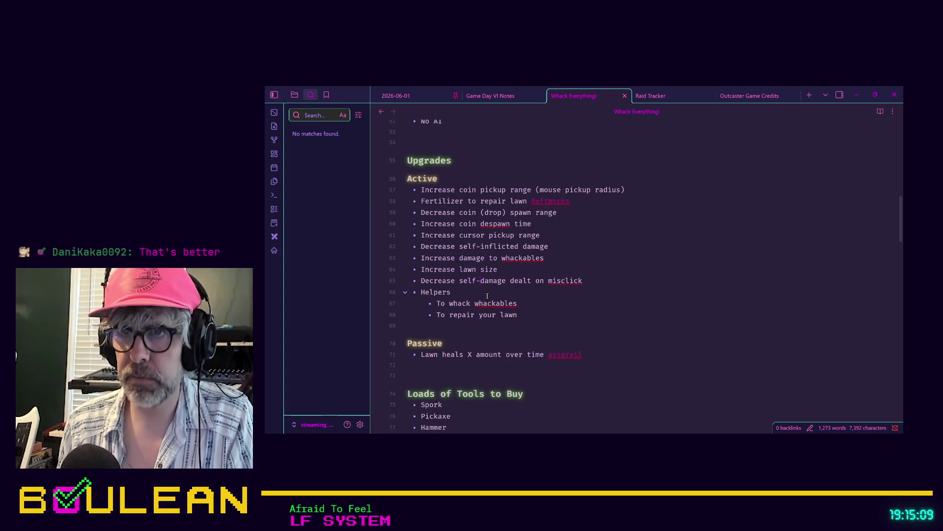
type("i")
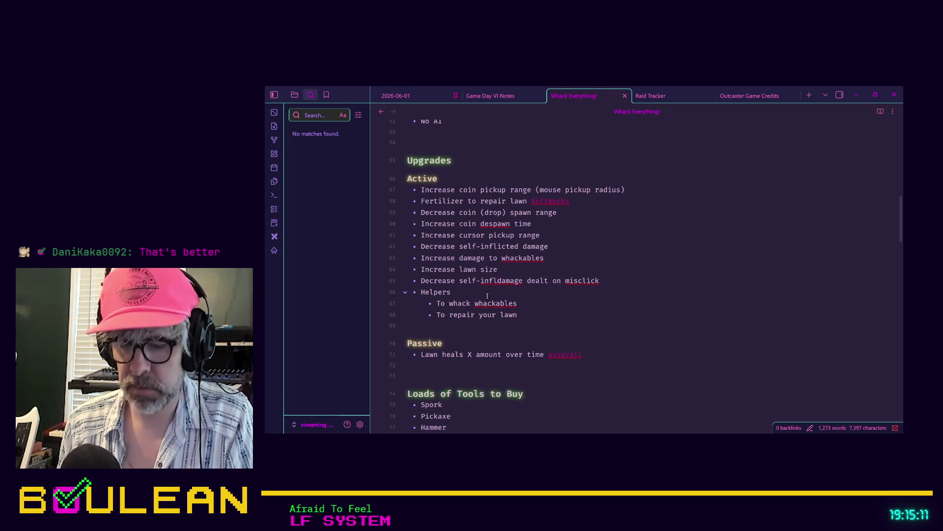
type("icted")
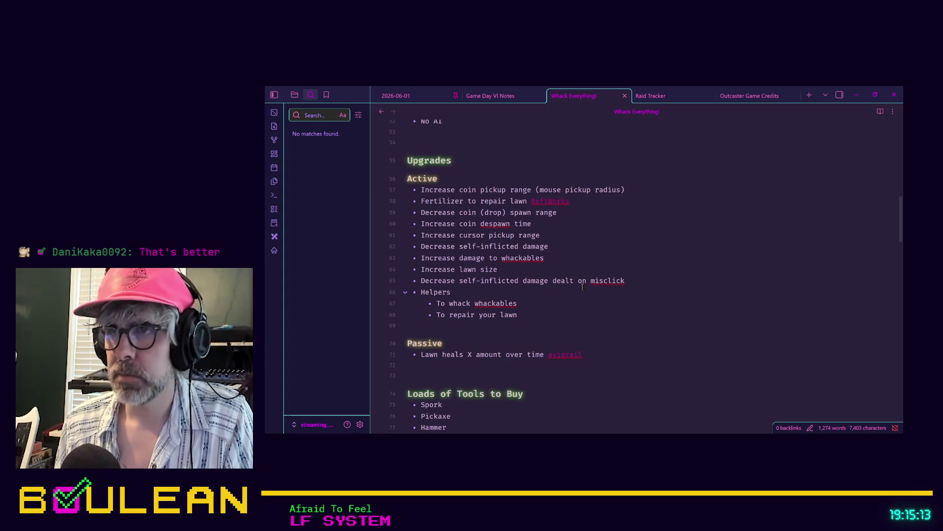
right_click(603, 281)
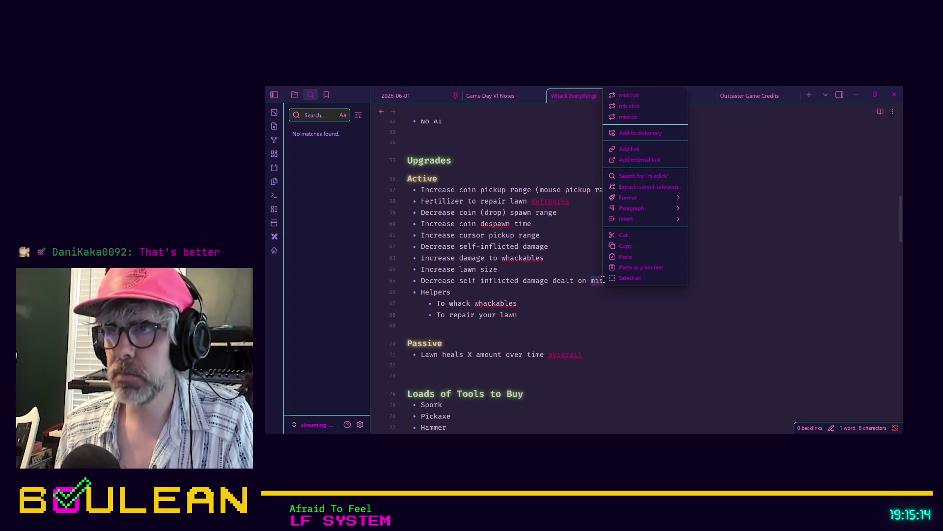
left_click(638, 109)
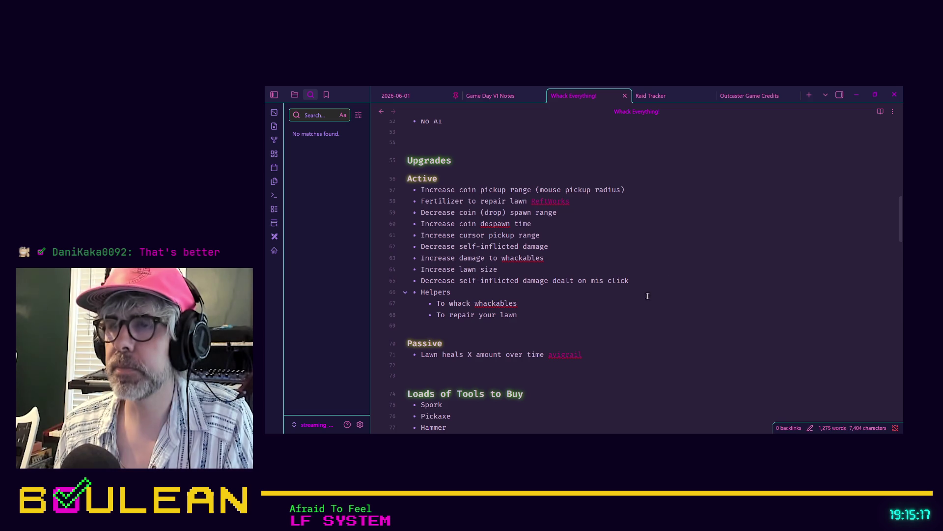
key("BackSpace")
type("-")
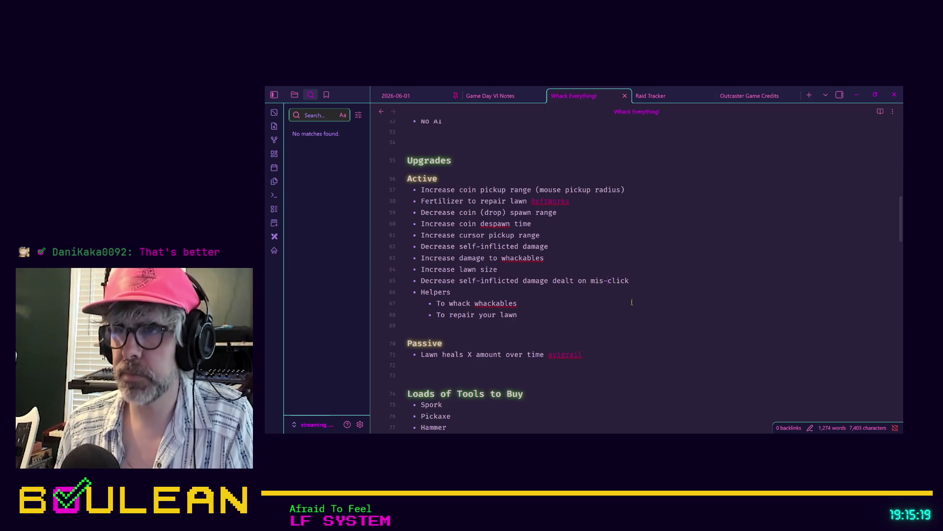
left_click(668, 288)
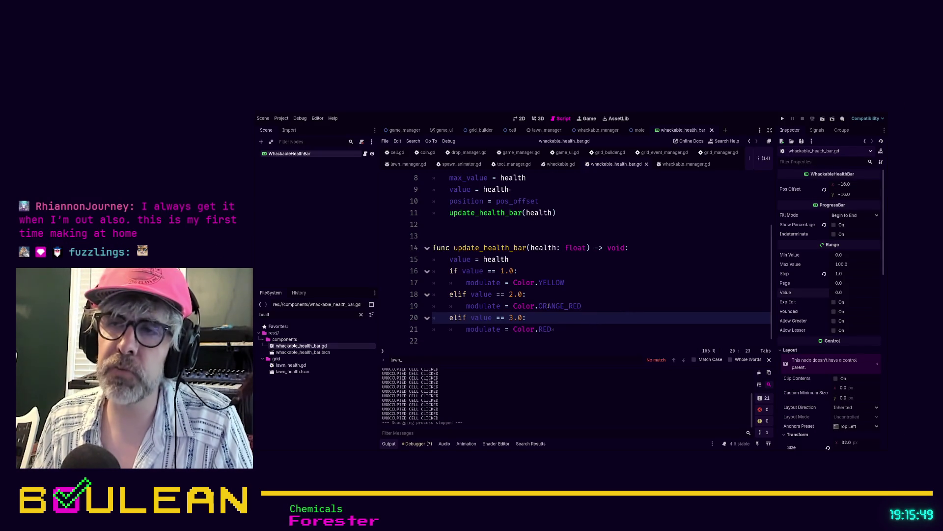
Run the project with F5 to test the yellow, orange-red and red health bars
key("F5")
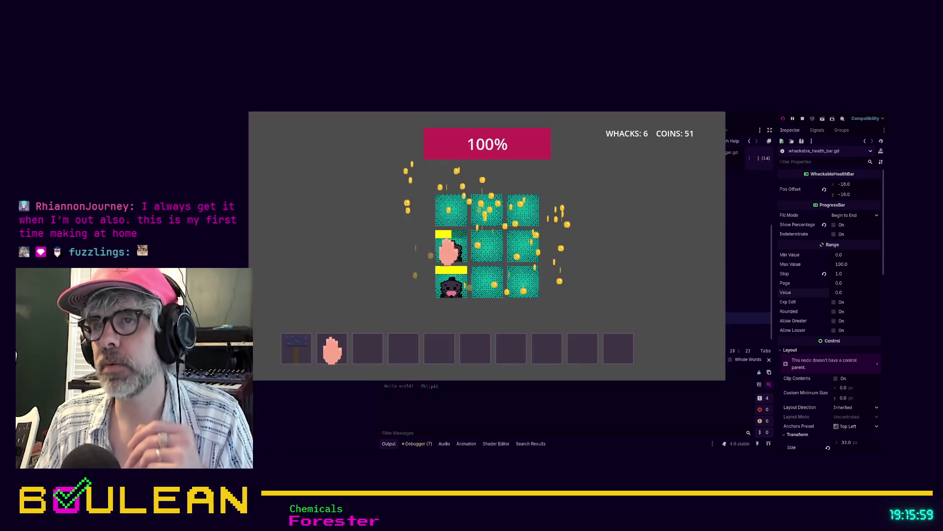
Bring the running game forward and whack moles and apples across the 3x3 lawn grid
left_click(449, 279)
left_click(480, 290)
left_click(535, 290)
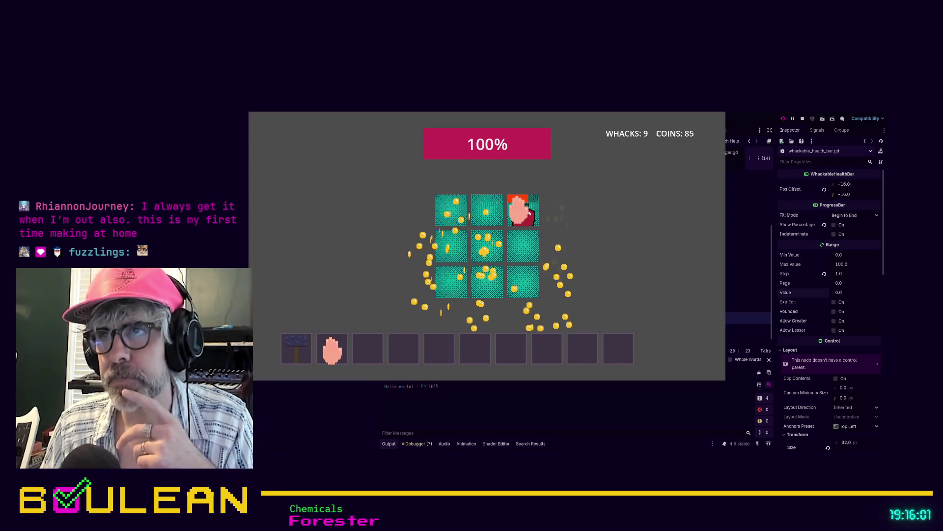
left_click(521, 212)
left_click(442, 218)
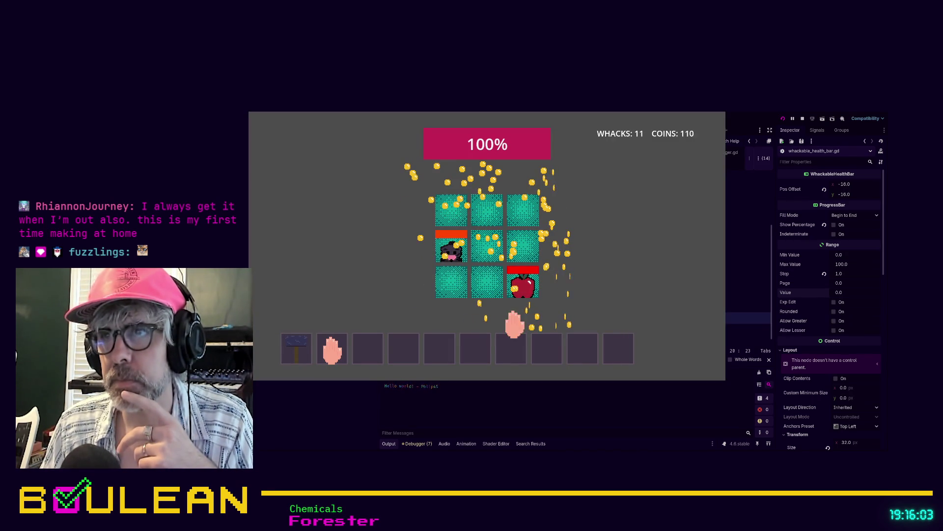
left_click(524, 287)
left_click(448, 236)
left_click(448, 216)
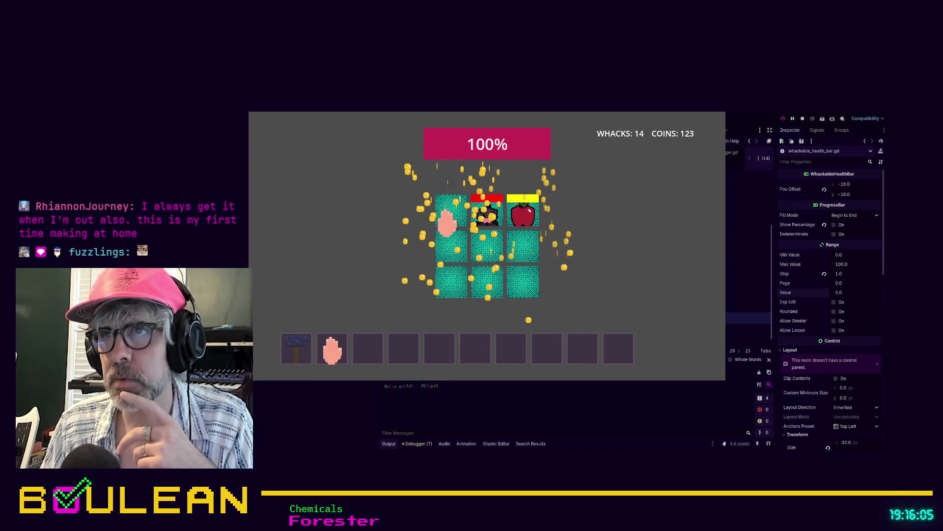
left_click(487, 212)
left_click(524, 231)
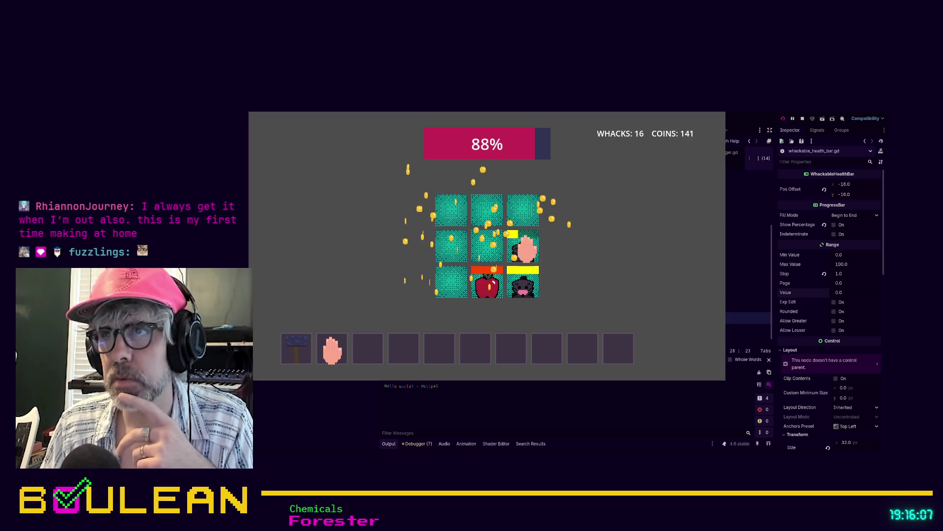
left_click(523, 246)
left_click(525, 280)
left_click(494, 281)
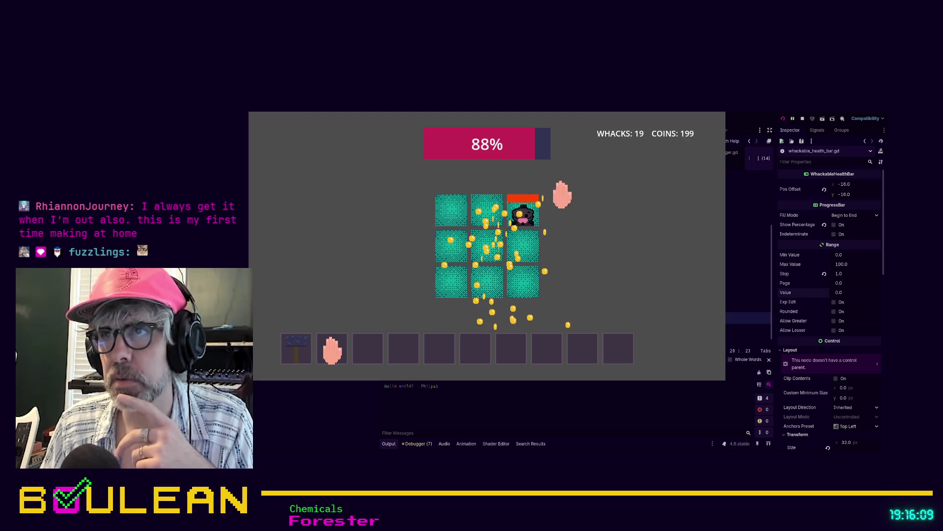
left_click(457, 269)
left_click(447, 285)
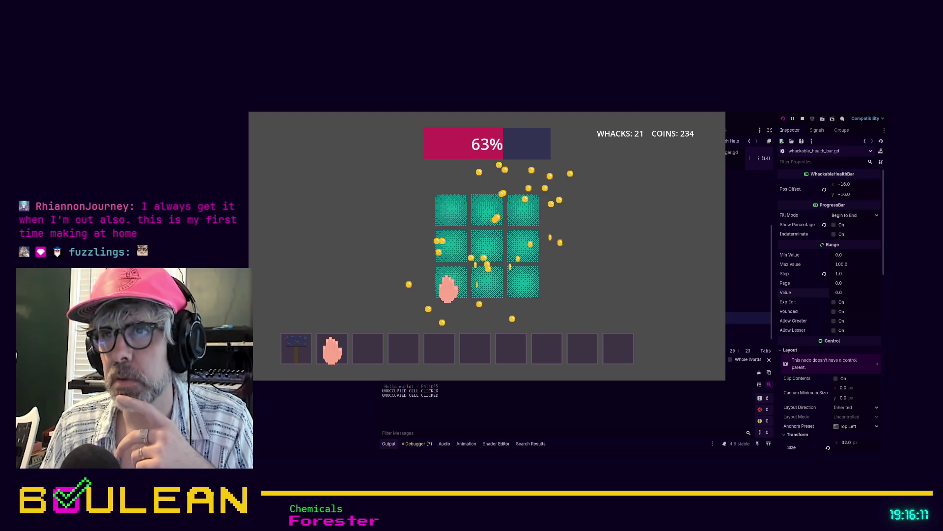
left_click(516, 218)
left_click(520, 250)
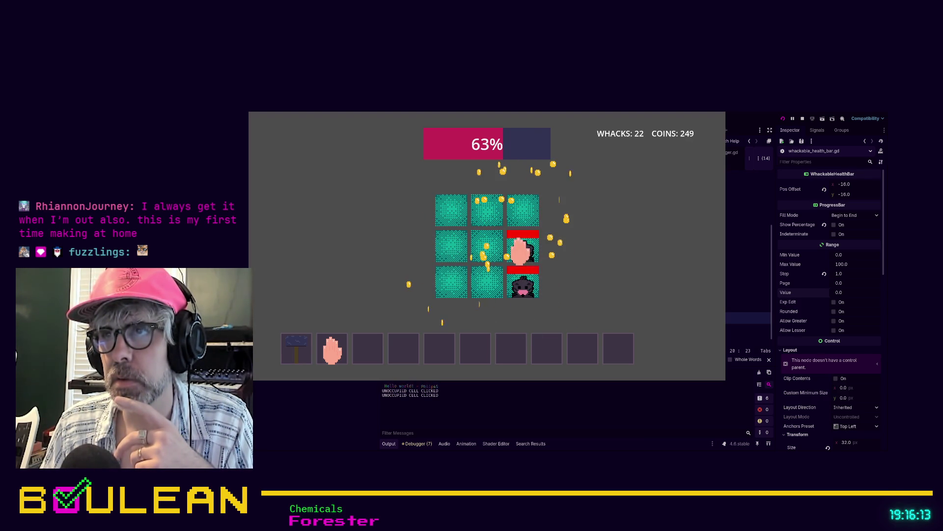
left_click(521, 282)
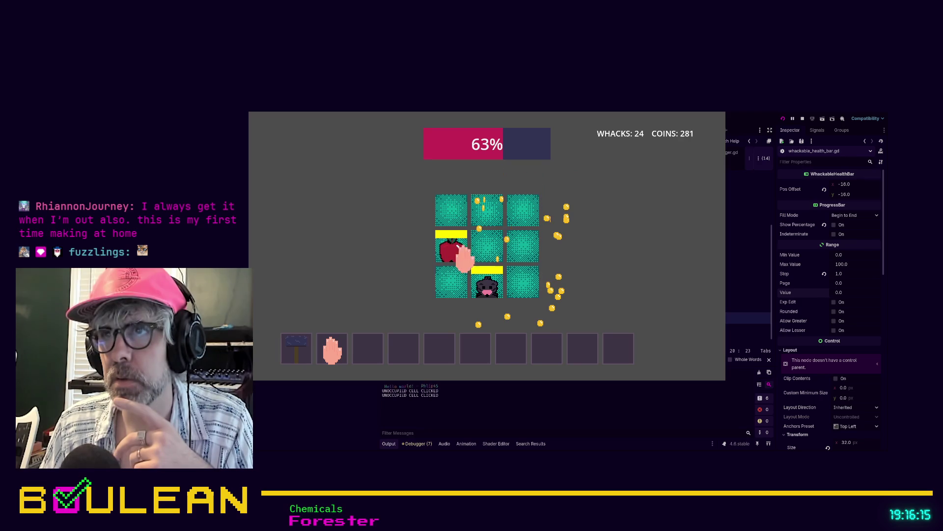
Keep whacking moles and apples until the lawn health hits zero and the round restarts
left_click(451, 212)
left_click(487, 216)
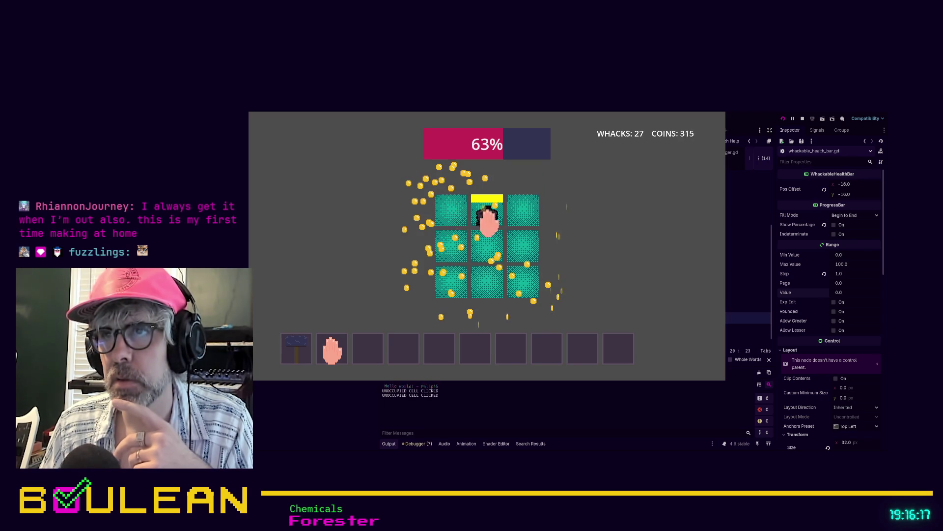
left_click(457, 248)
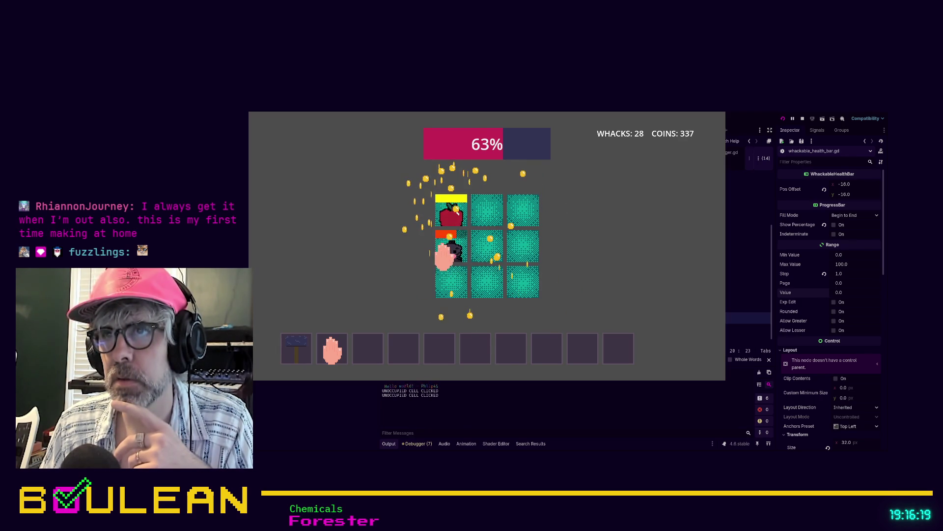
left_click(445, 250)
left_click(446, 221)
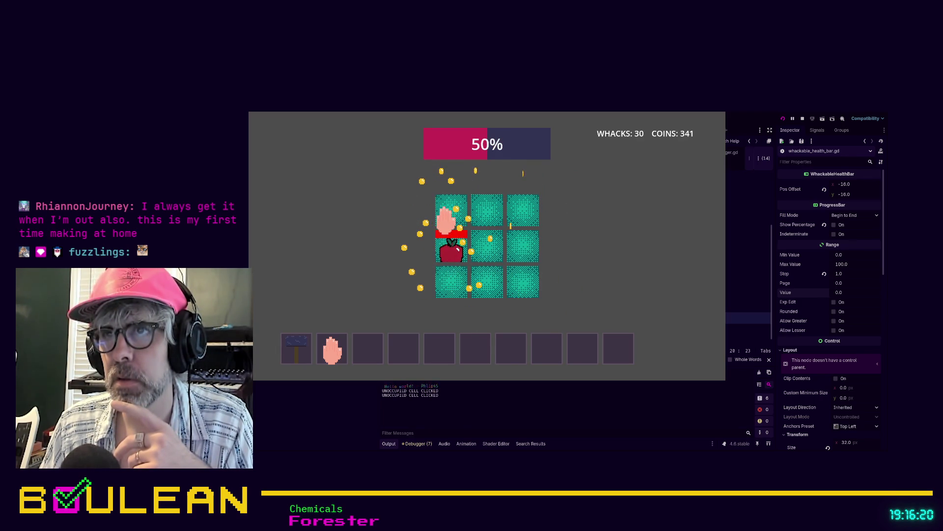
left_click(441, 249)
left_click(451, 285)
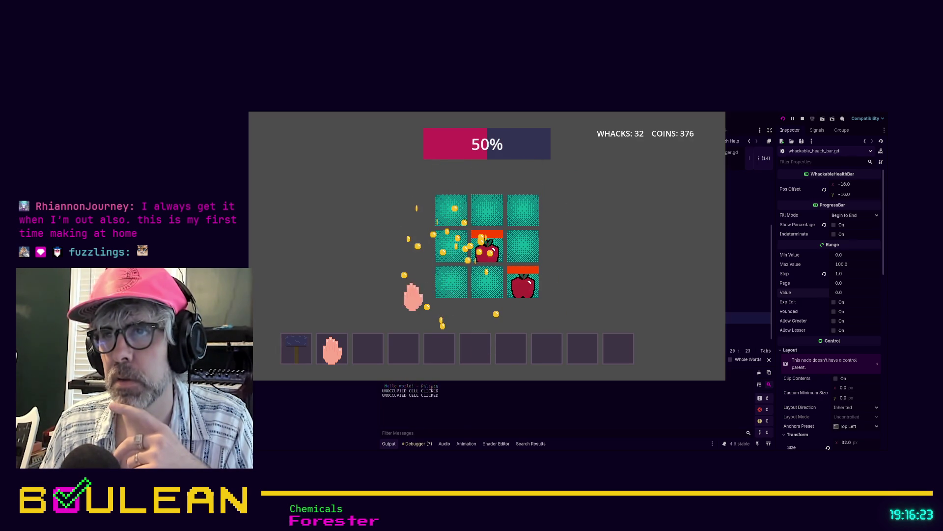
left_click(527, 289)
left_click(522, 251)
left_click(518, 239)
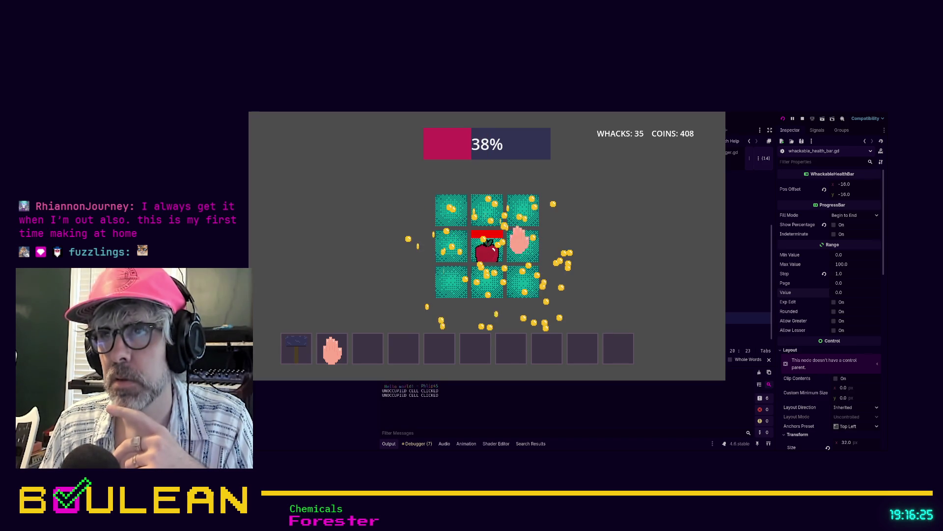
left_click(489, 272)
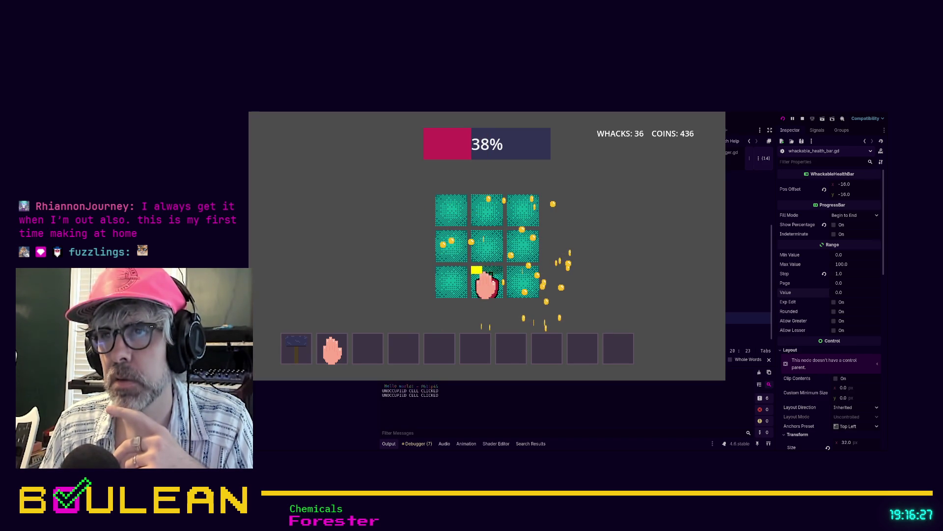
left_click(486, 283)
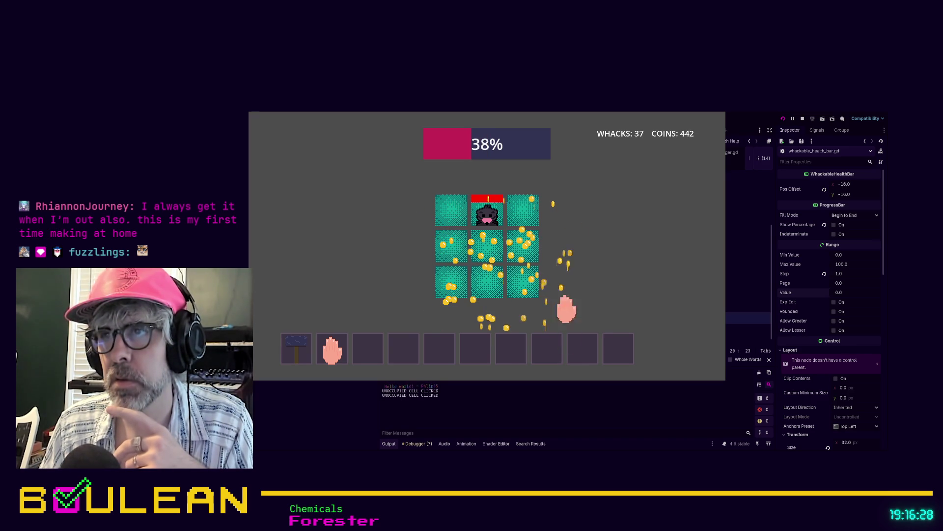
left_click(448, 282)
left_click(448, 283)
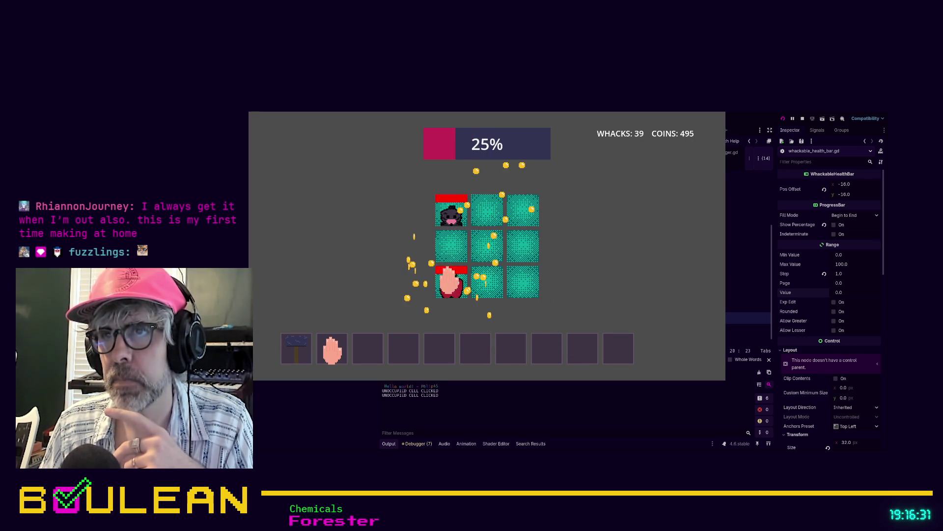
left_click(485, 249)
left_click(479, 272)
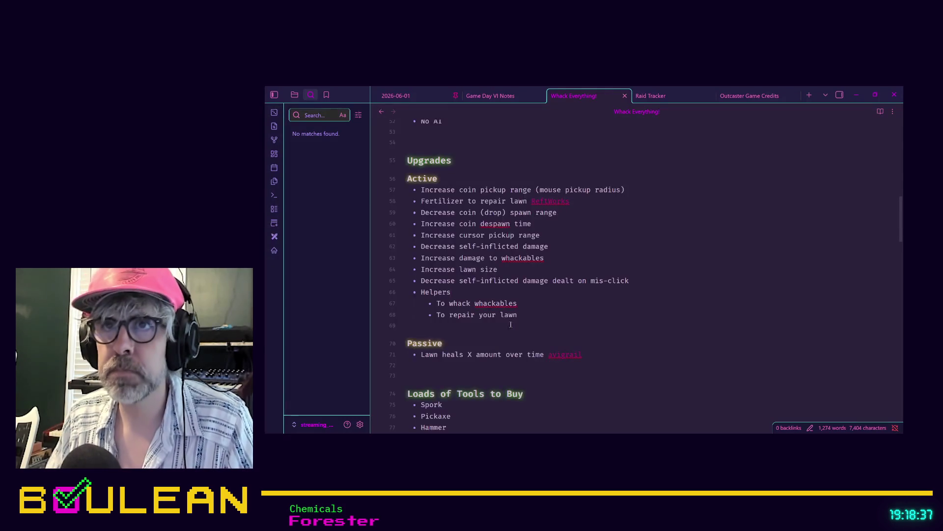
Collapse the Features and Mechanics sections of the Whack Everything! note
scroll(515, 320, "up", 5)
scroll(510, 320, "up", 6)
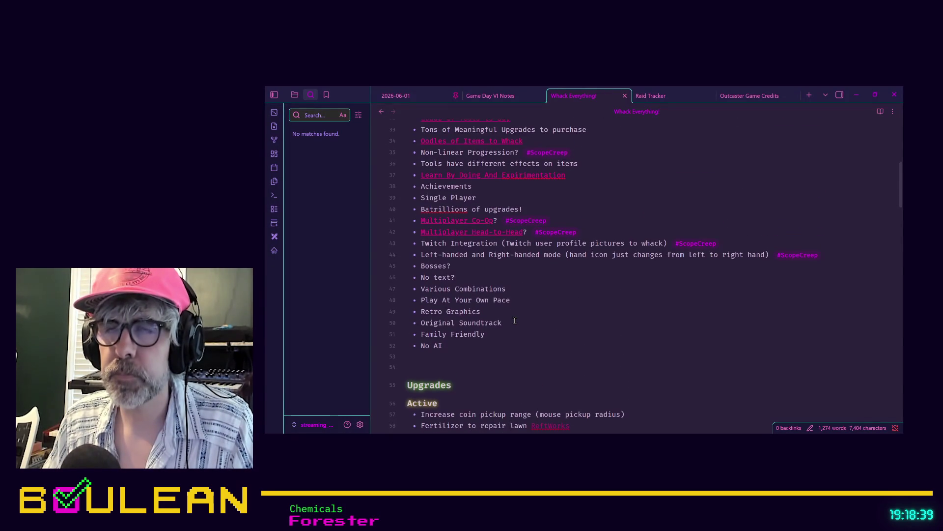
scroll(502, 317, "up", 1)
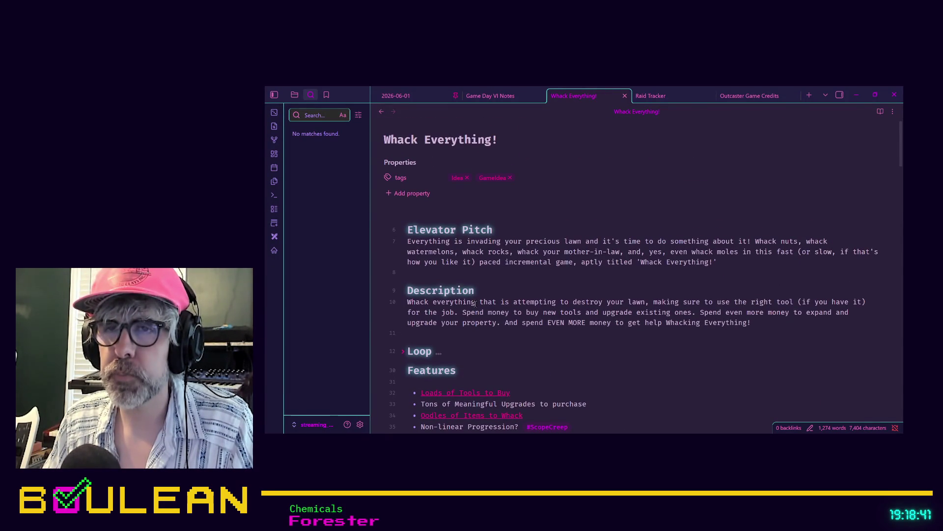
left_click(404, 372)
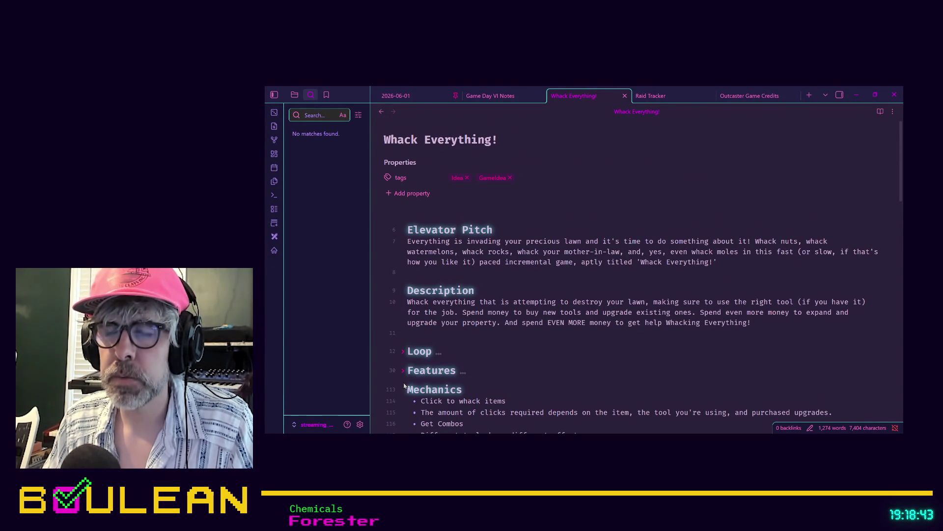
left_click(403, 389)
scroll(505, 344, "down", 1)
left_click(506, 344)
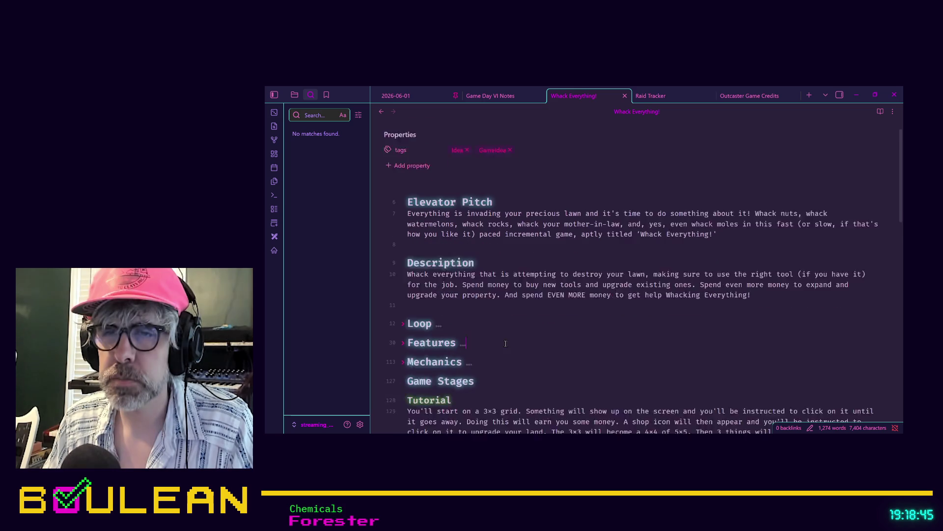
scroll(505, 344, "down", 2)
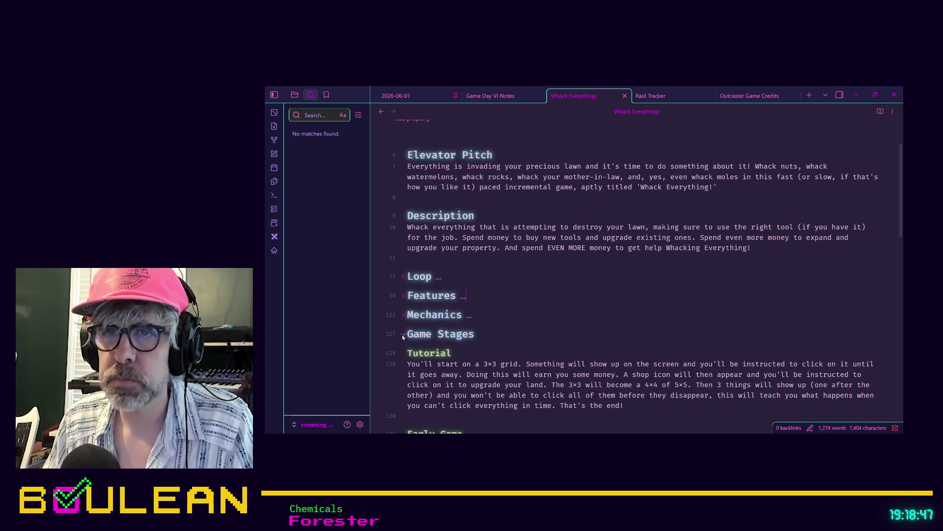
Fold the Game Stages, Options, Additional Ideas and Commonalities sections, then add a line at the end
left_click(403, 335)
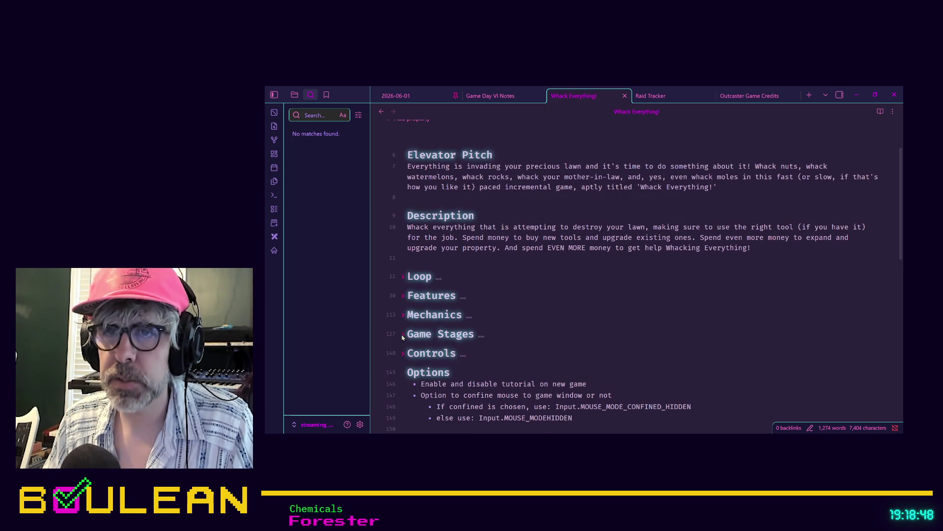
left_click(403, 373)
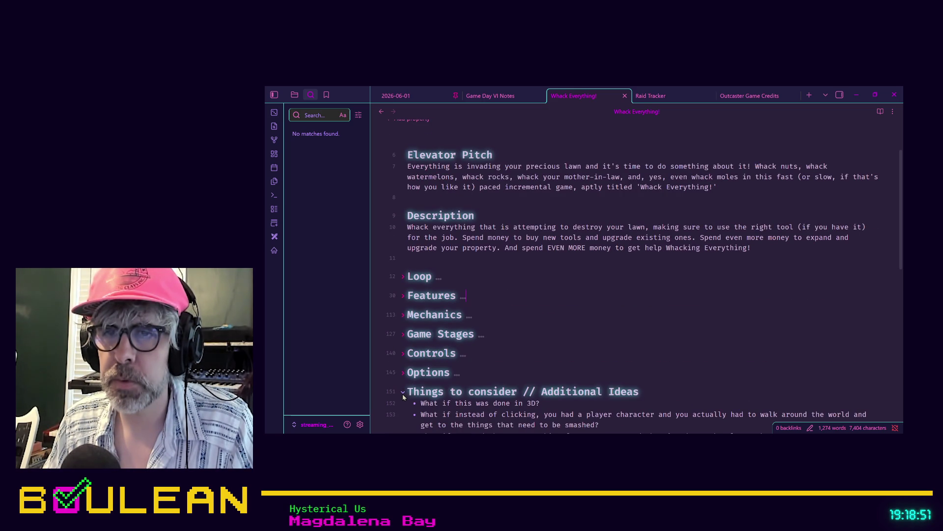
left_click(403, 392)
scroll(404, 393, "down", 2)
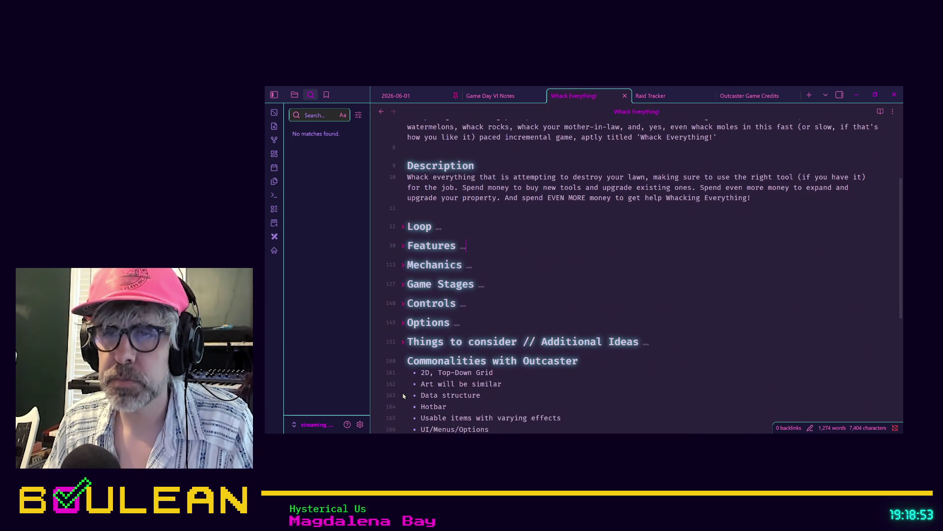
left_click(403, 362)
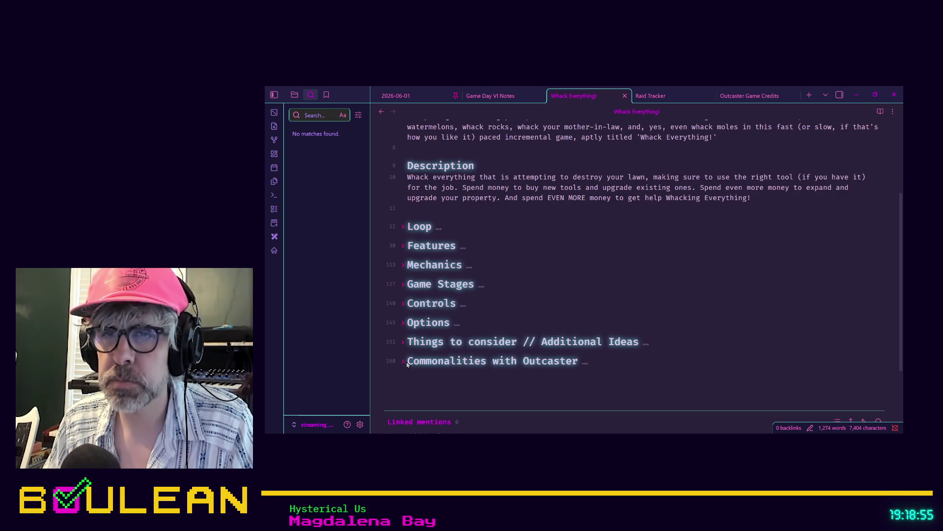
scroll(438, 353, "up", 2)
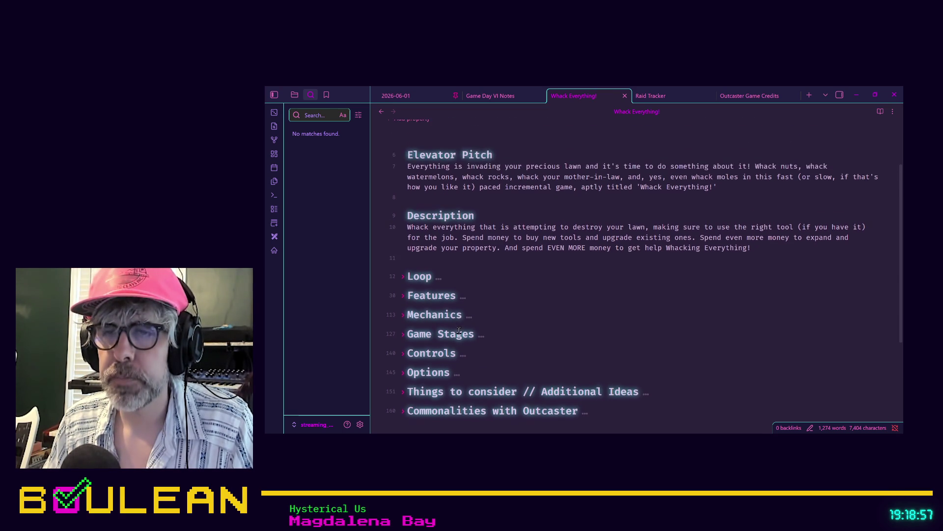
scroll(454, 341, "down", 2)
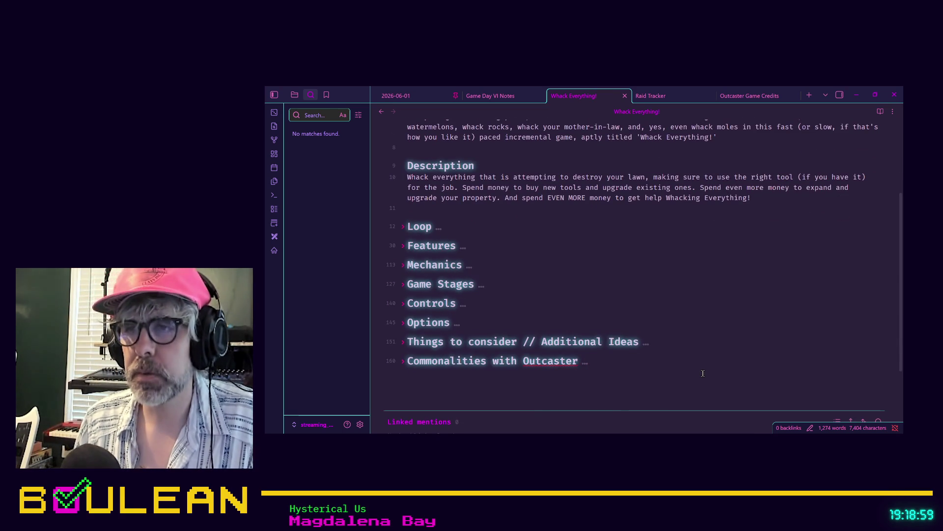
key("Return")
key("Return")
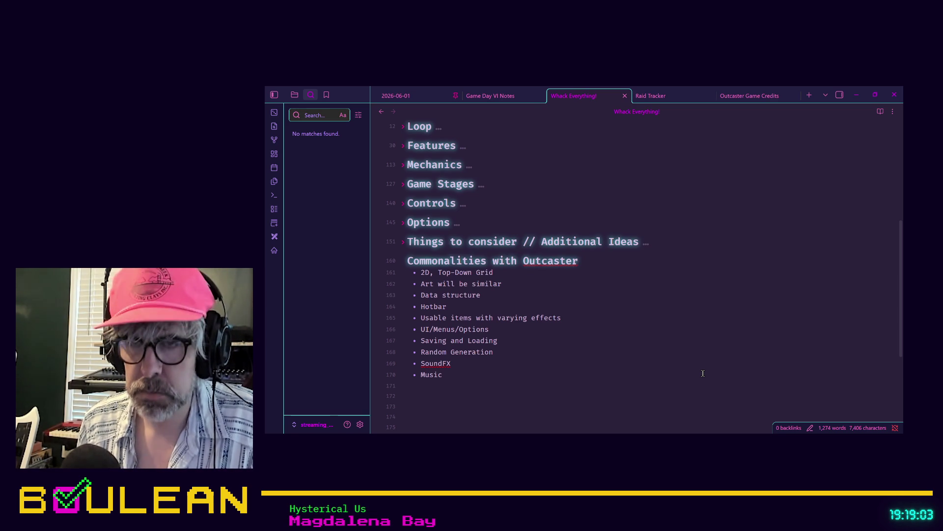
Add a '## TODO' heading at the end of the note
type("#")
left_click(411, 250)
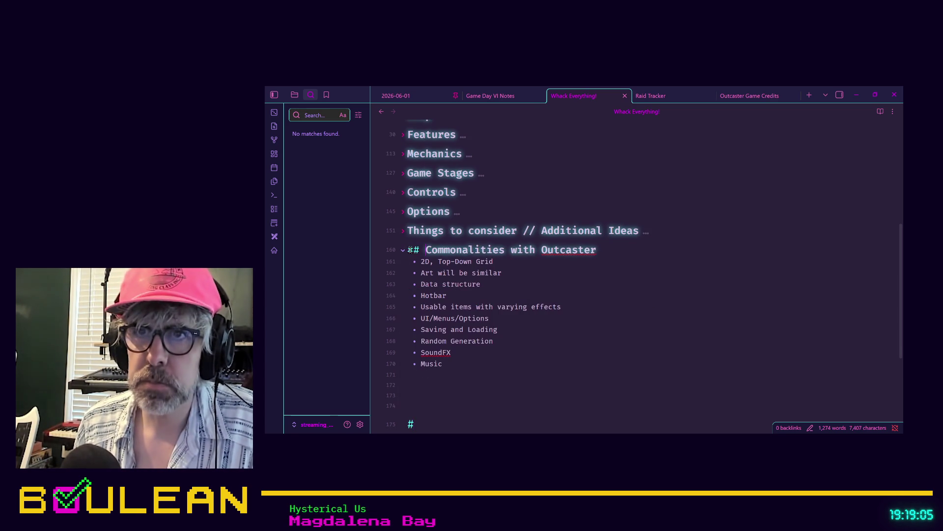
left_click(494, 405)
type("#")
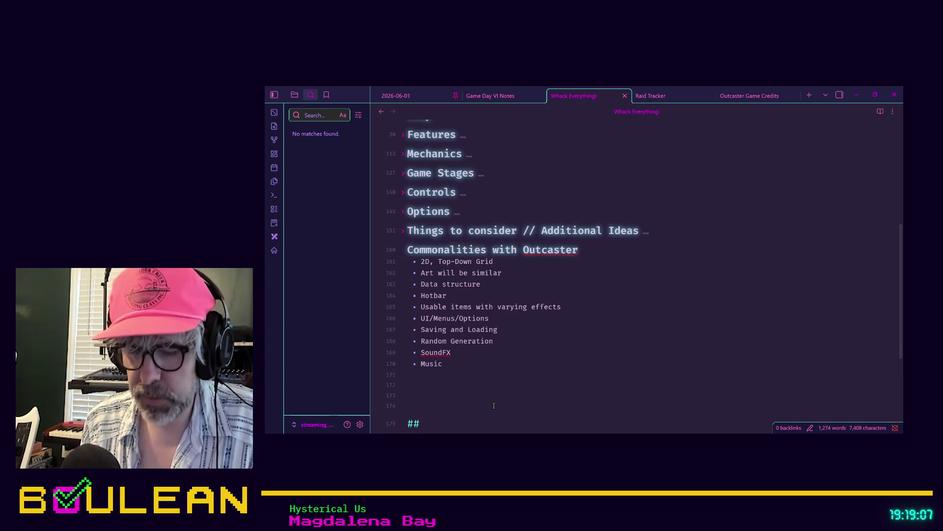
type(" TODO")
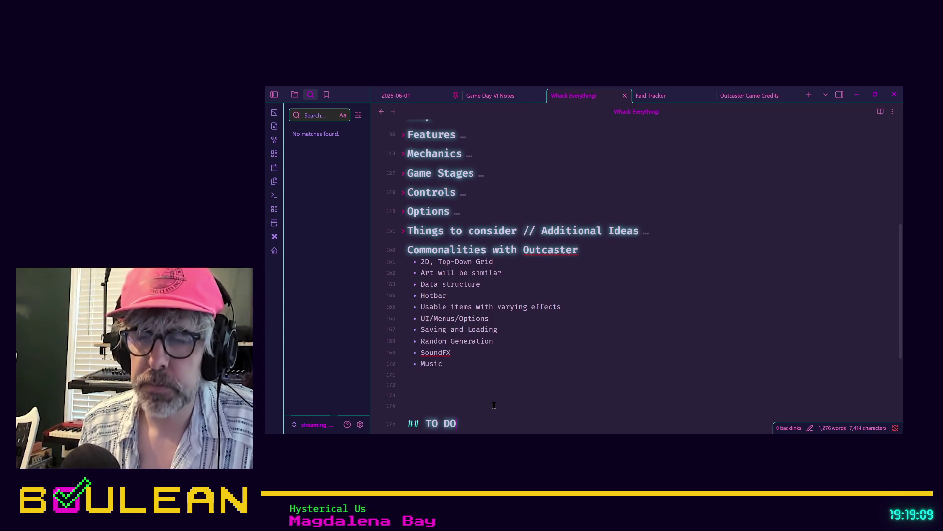
List bullets for damage sound FX and a separate final-blow sound effect
key("Return")
type("- Sound ")
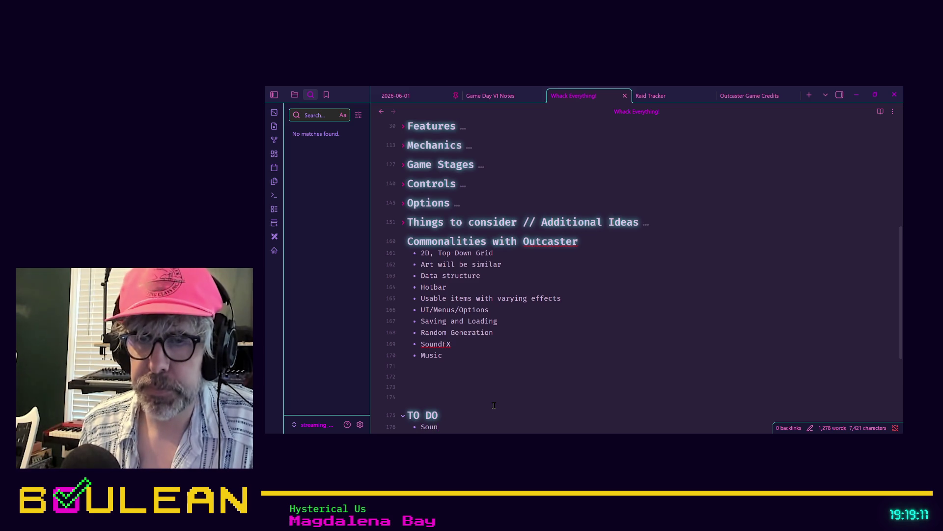
type("FX")
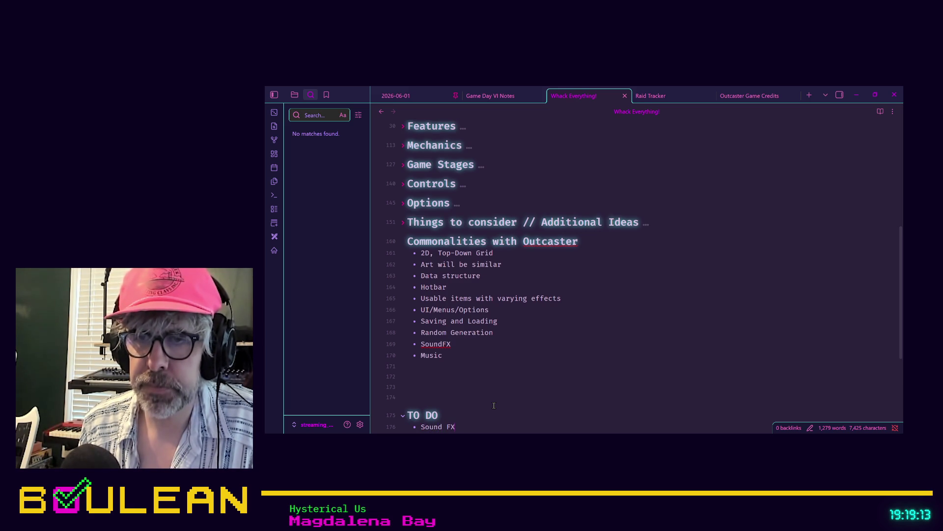
type(" for dealing damage.")
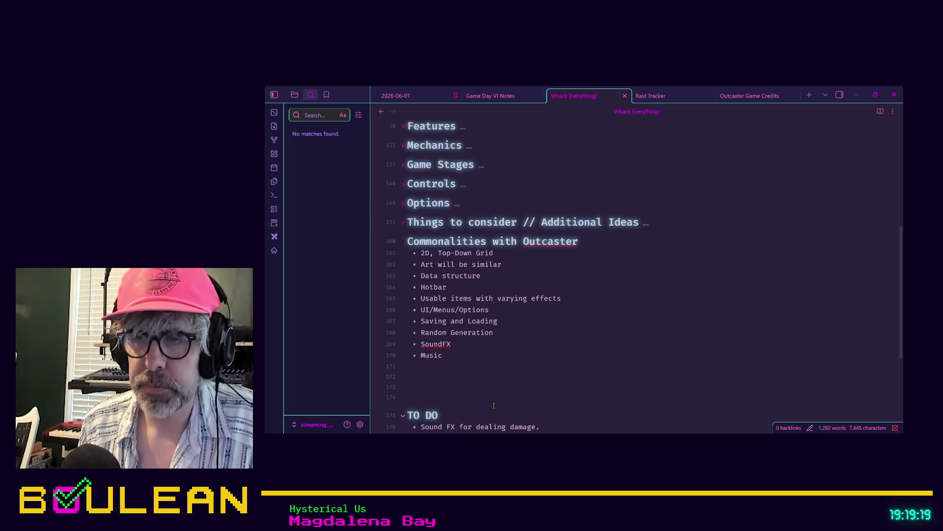
key("Return")
type("se")
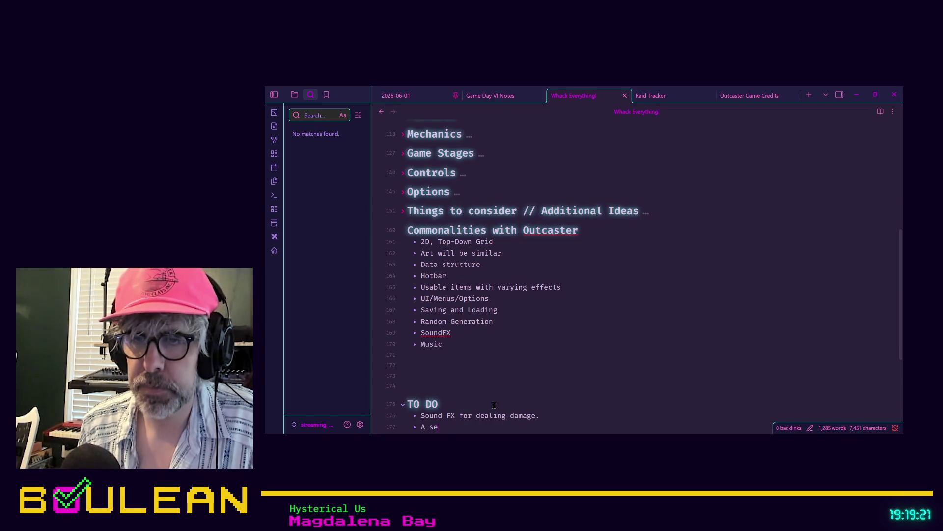
type("parate sound ")
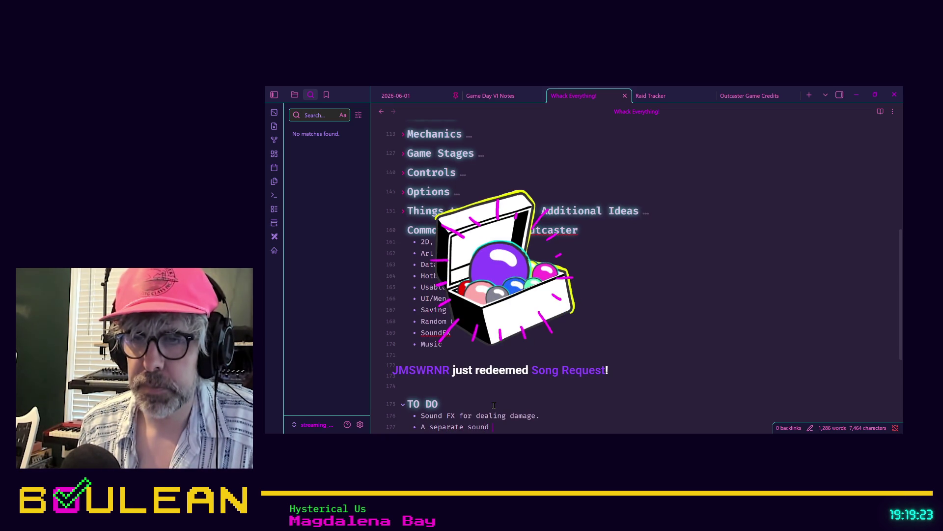
type("effect for th")
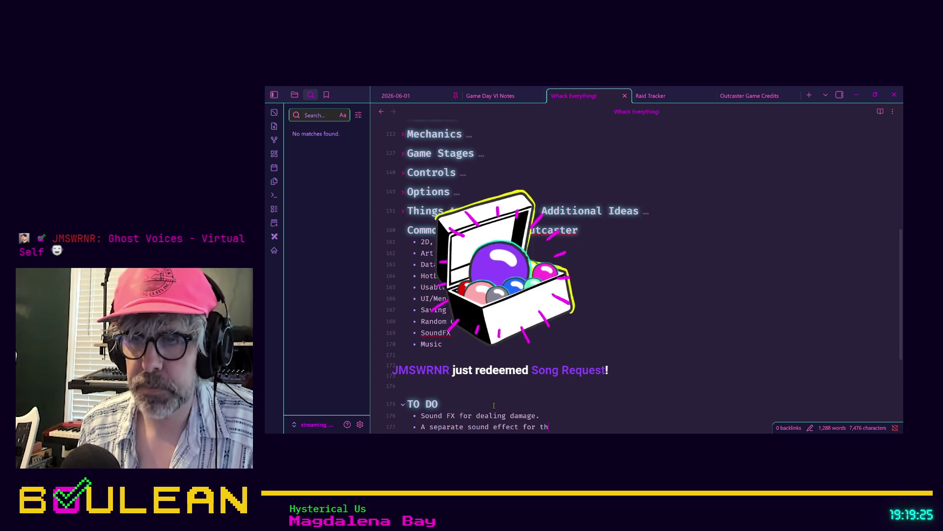
type("e final blo")
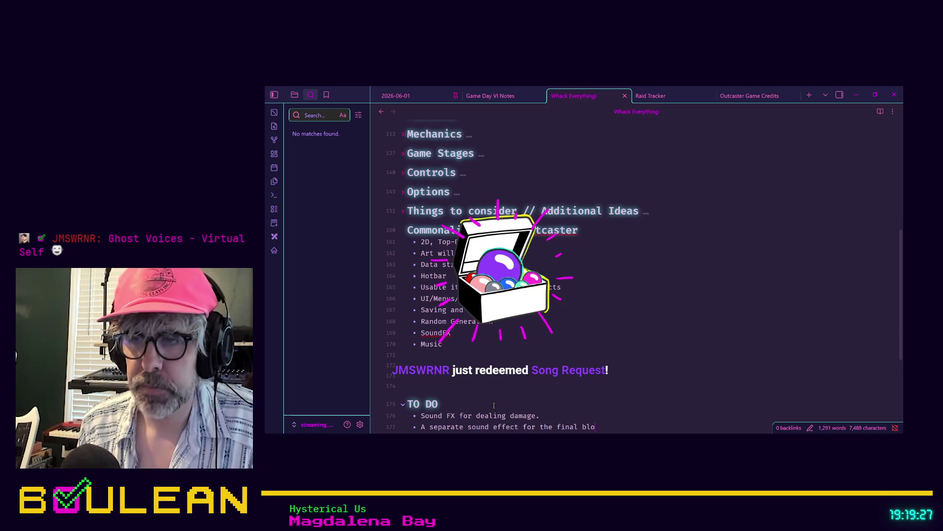
type("w (")
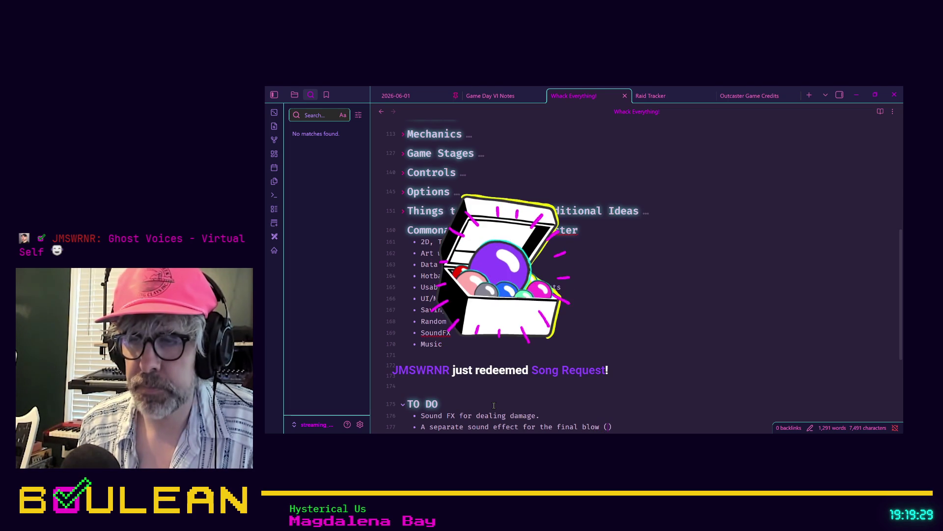
type("this is impo")
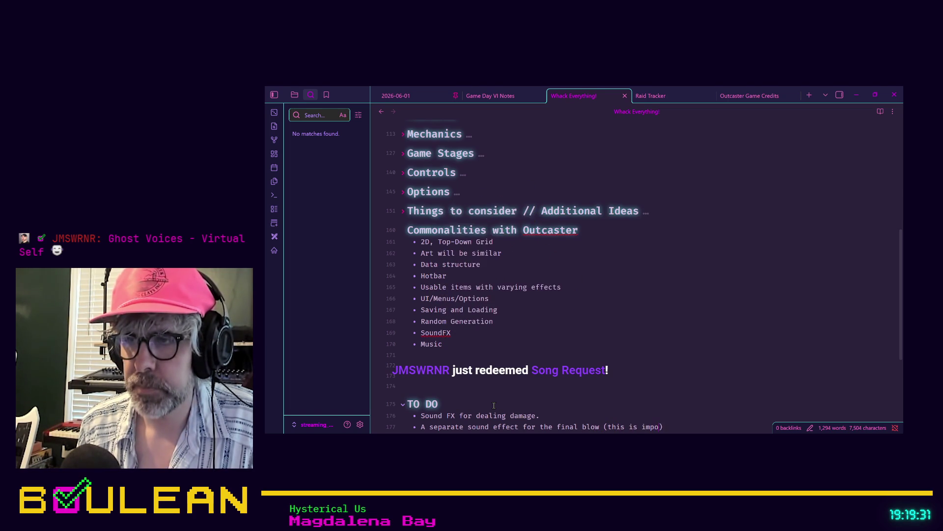
type("rtant")
type(" so that play")
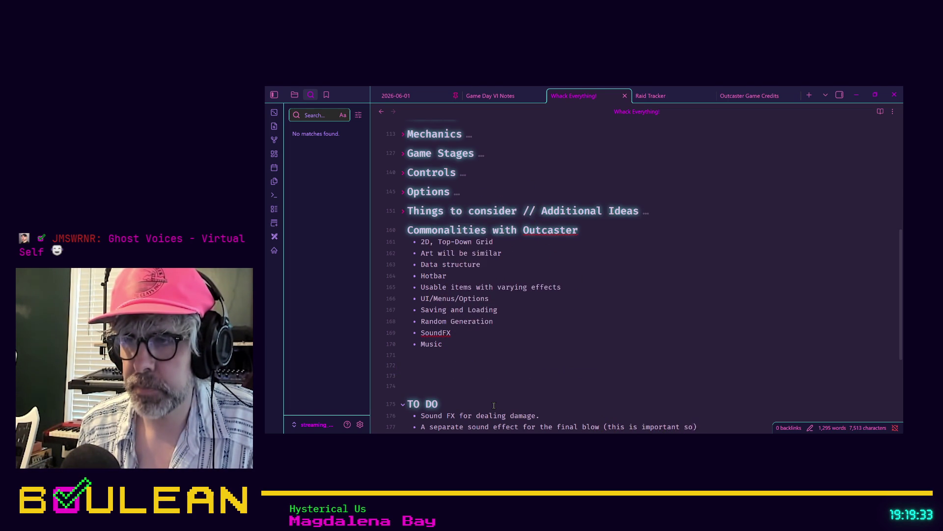
type("er knows")
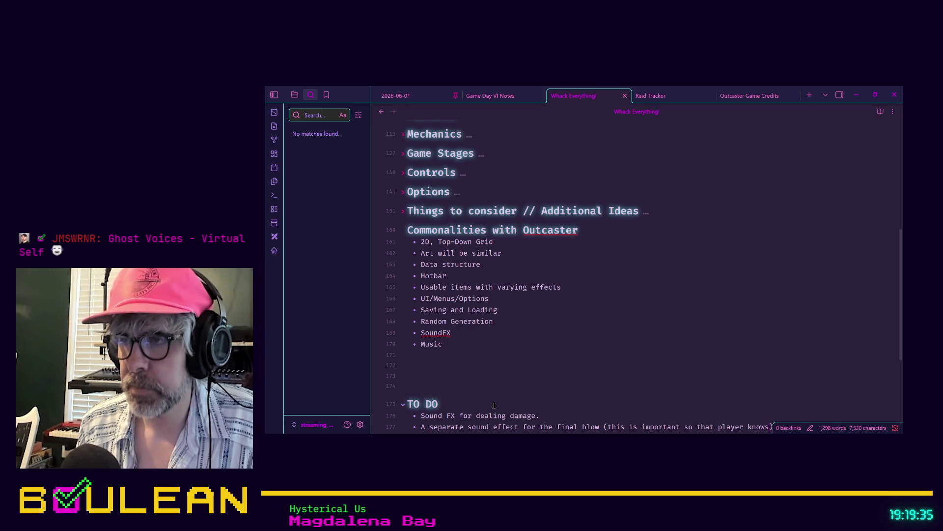
type(" the")
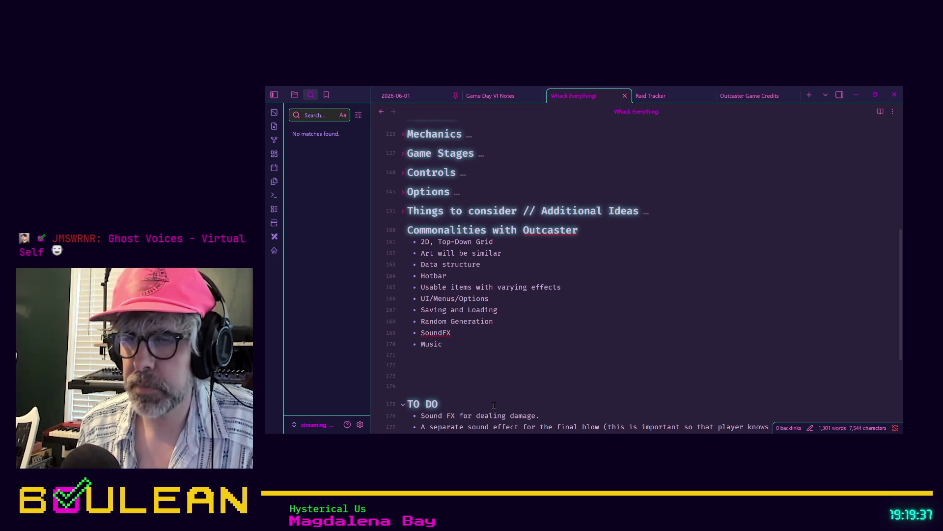
type(" it")
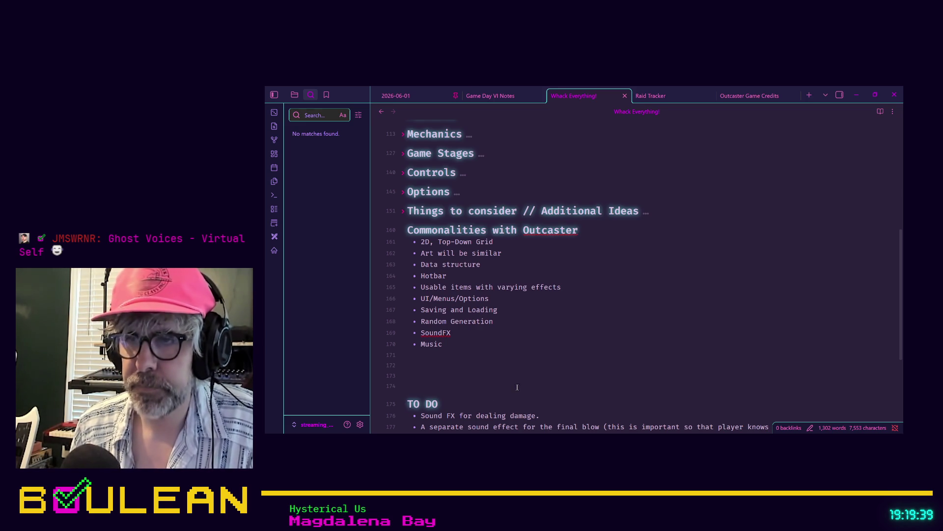
scroll(517, 387, "down", 1)
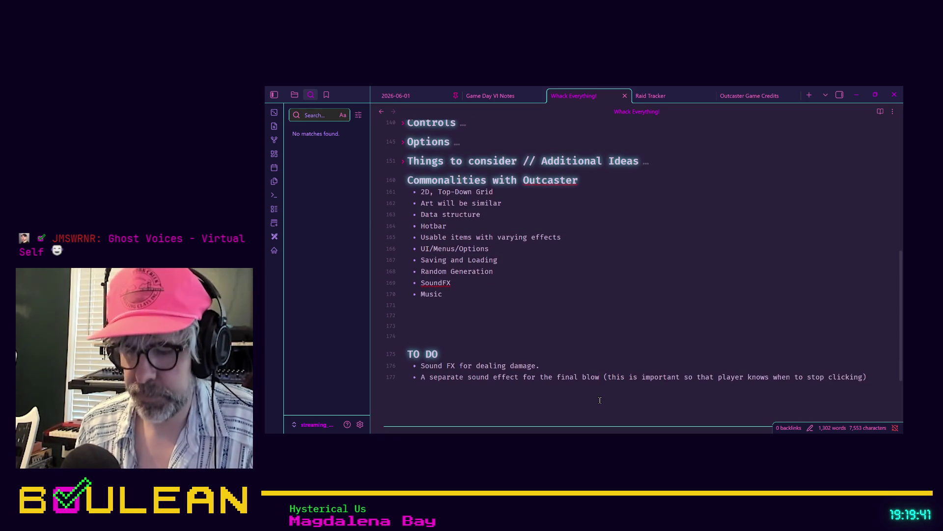
type("to a whackable")
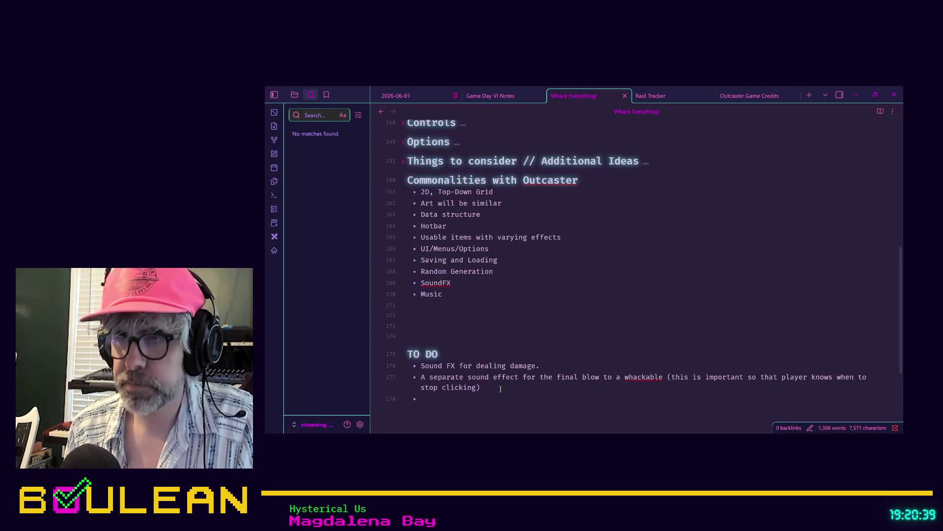
Write the bullet 'Make the "Retry" button a click and hold button to prevent accidental clicks'
type("Make the ")
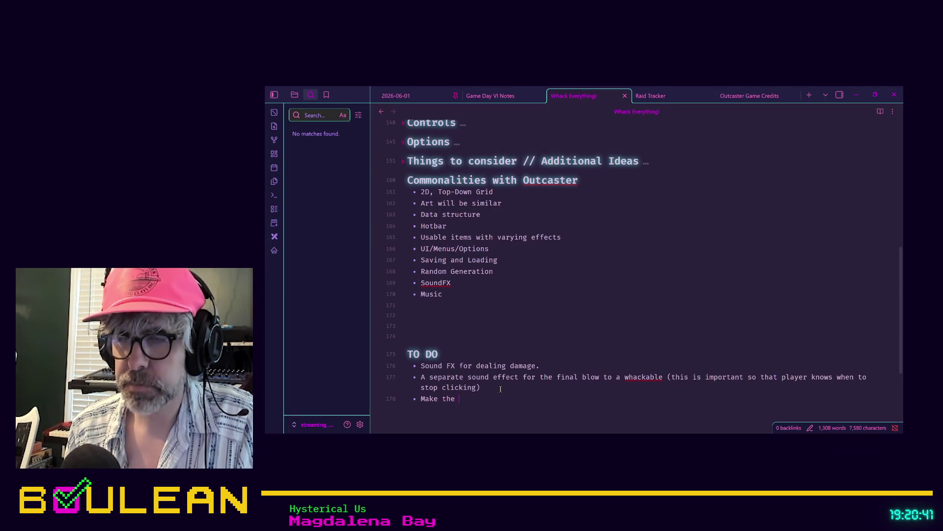
type("\"Retry\" ")
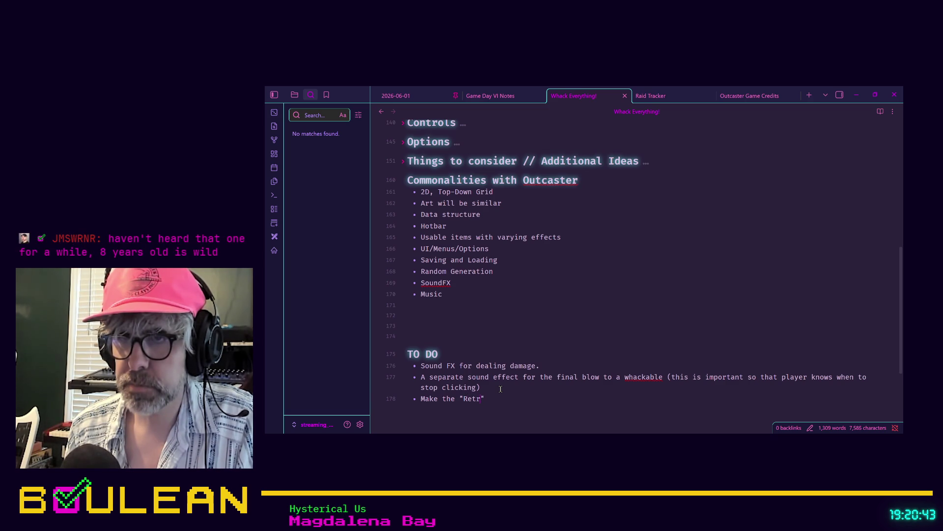
type("button a ")
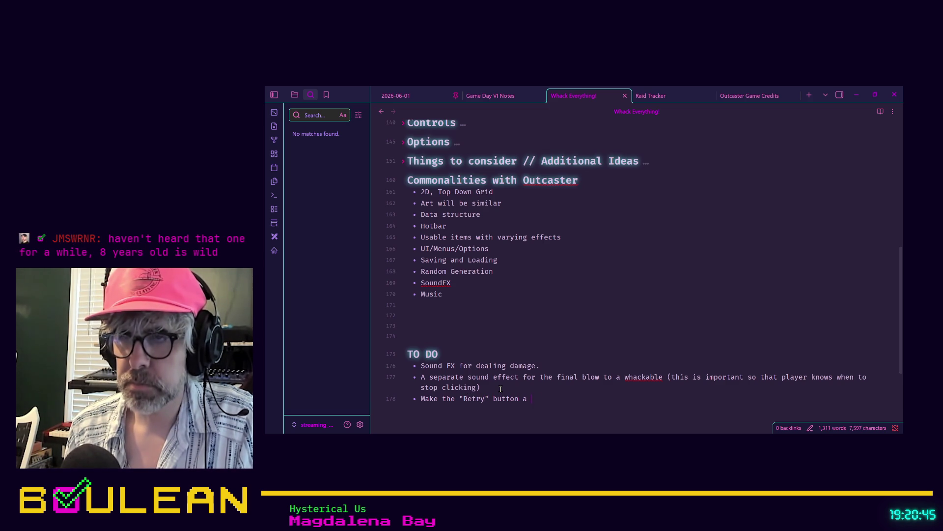
type("click and hold button.")
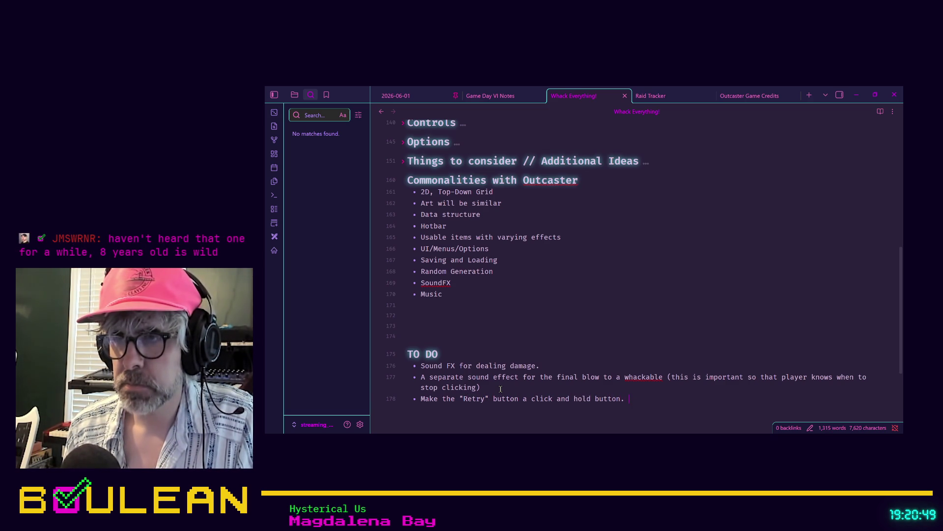
key("BackSpace")
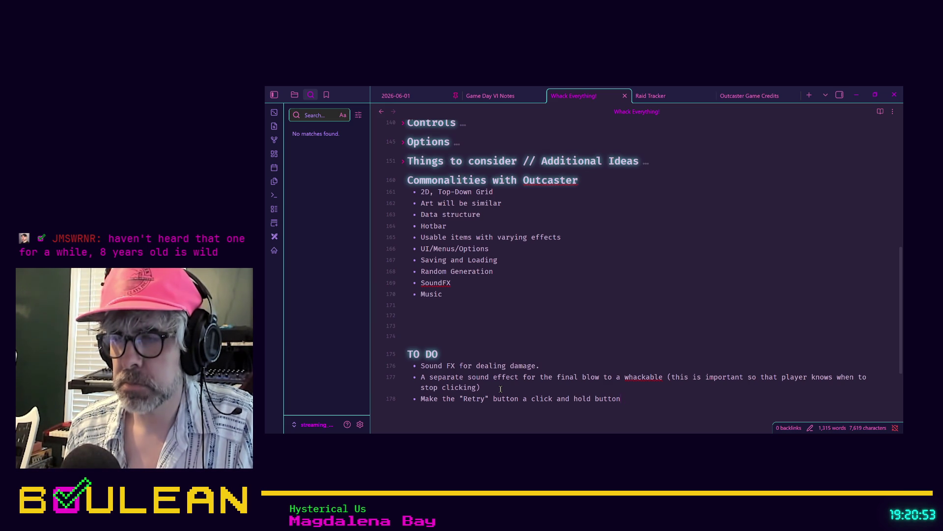
type("to pre")
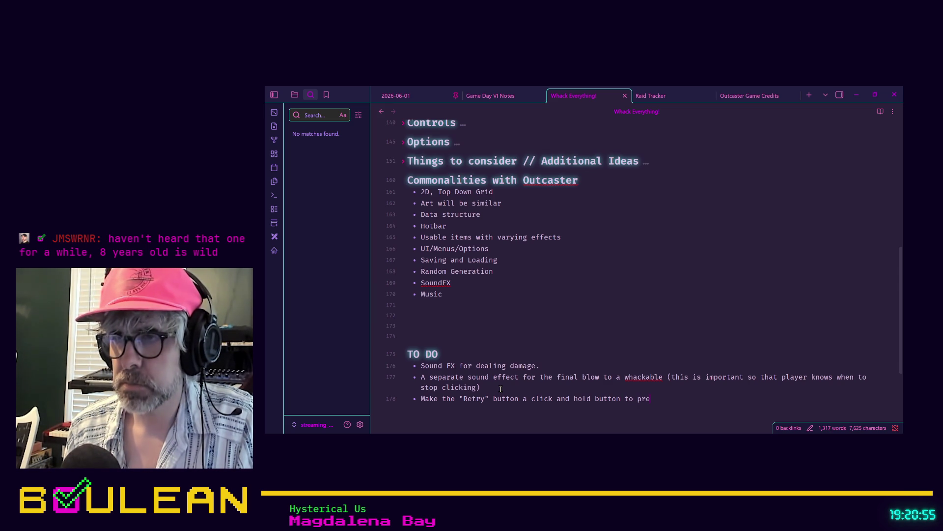
type("ventaccidental ")
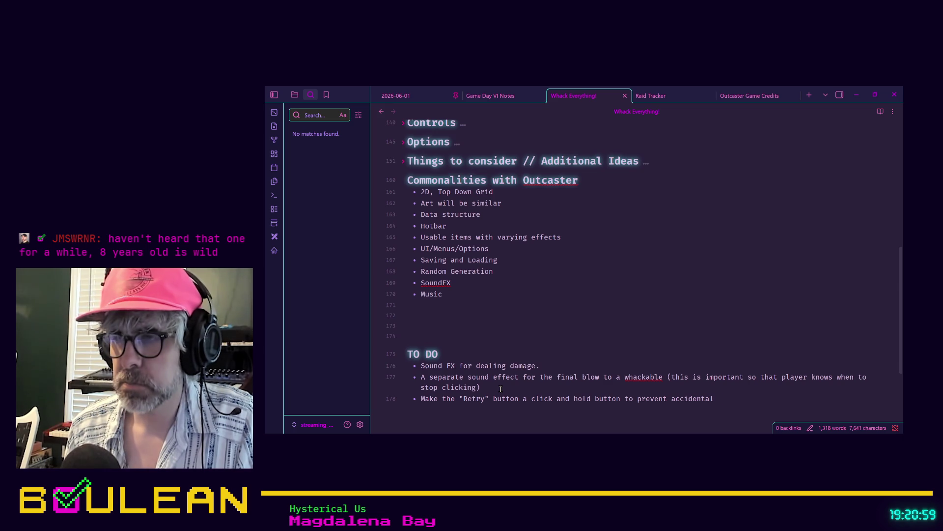
type("click s.")
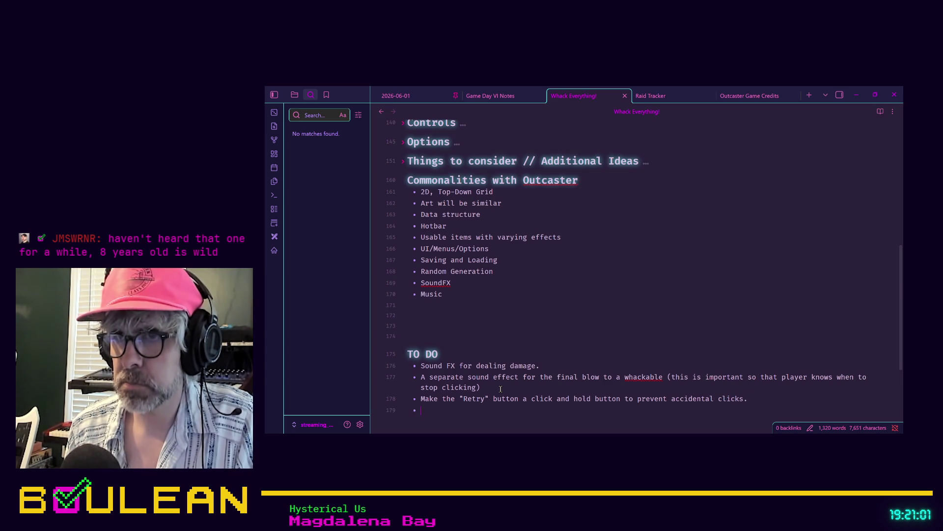
Add an indented sub-point about a Moog glide sound and a meter that fills when held
key("Tab")
type("This sho")
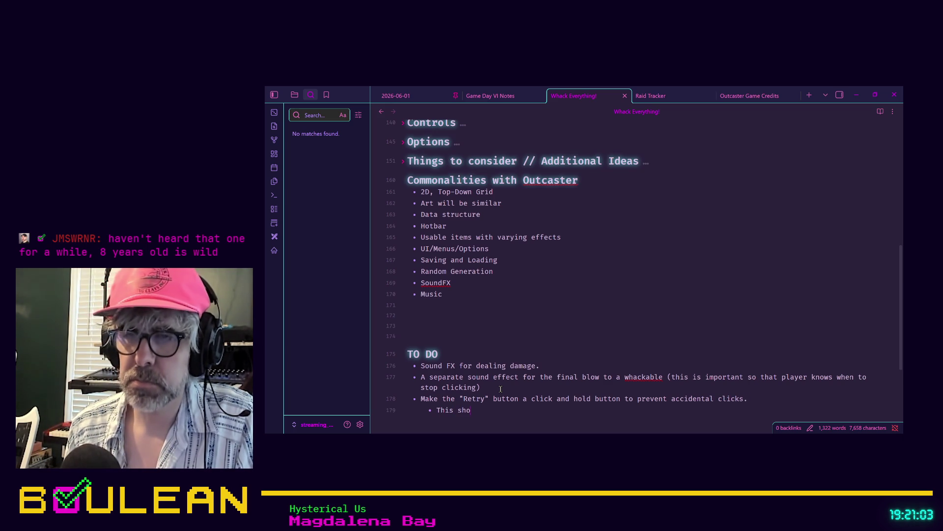
type("uld use")
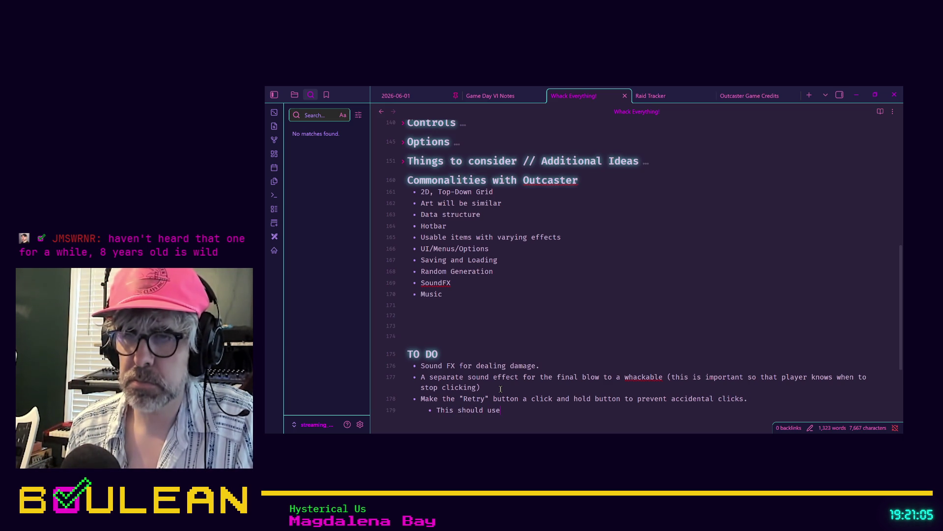
type(" a M")
type("oog glide ")
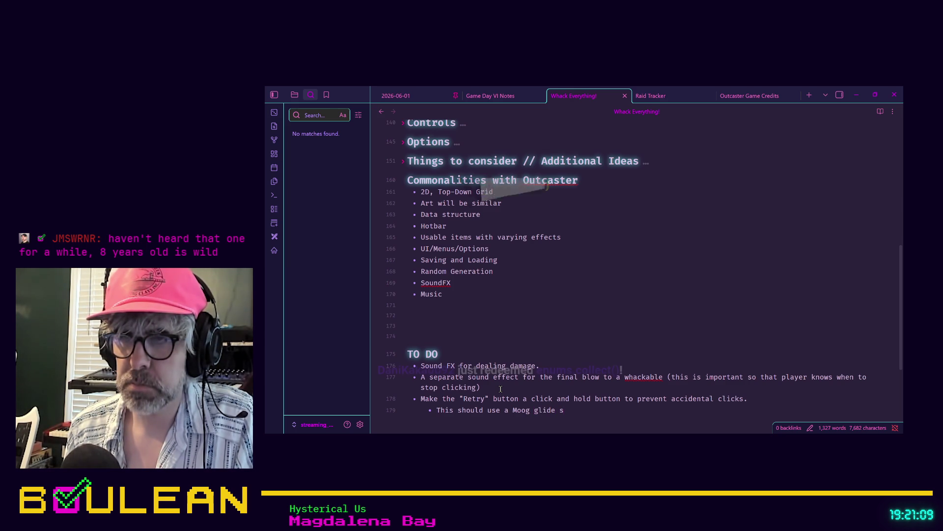
type("sound as it's f")
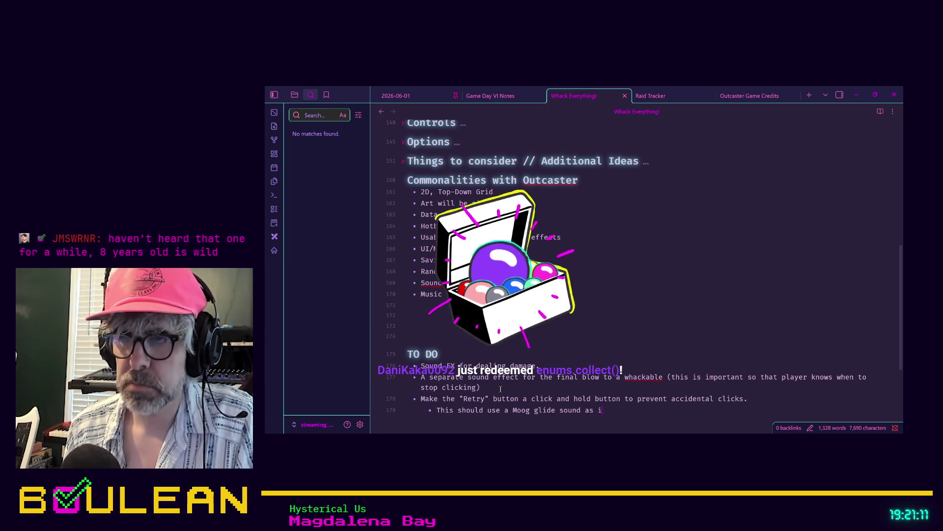
key("BackSpace")
key("BackSpace")
key("BackSpace")
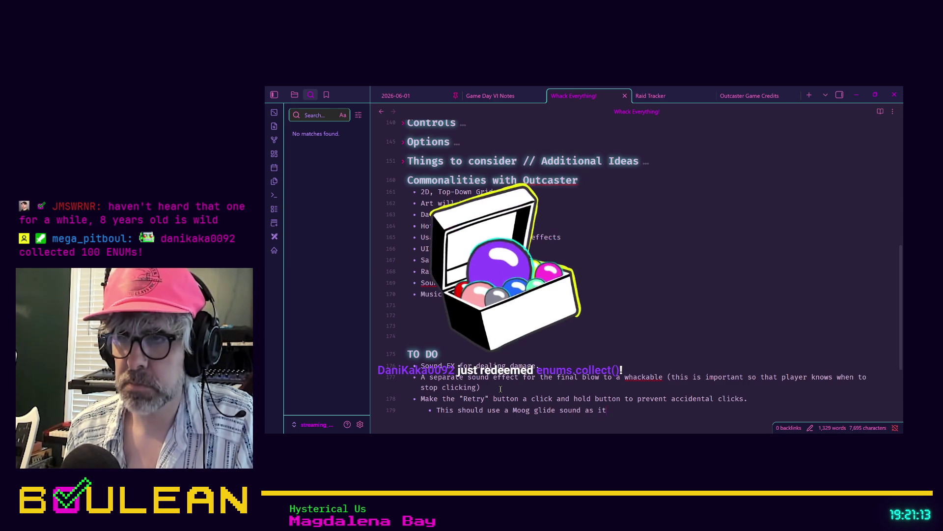
type("nd have a meter that fills up when")
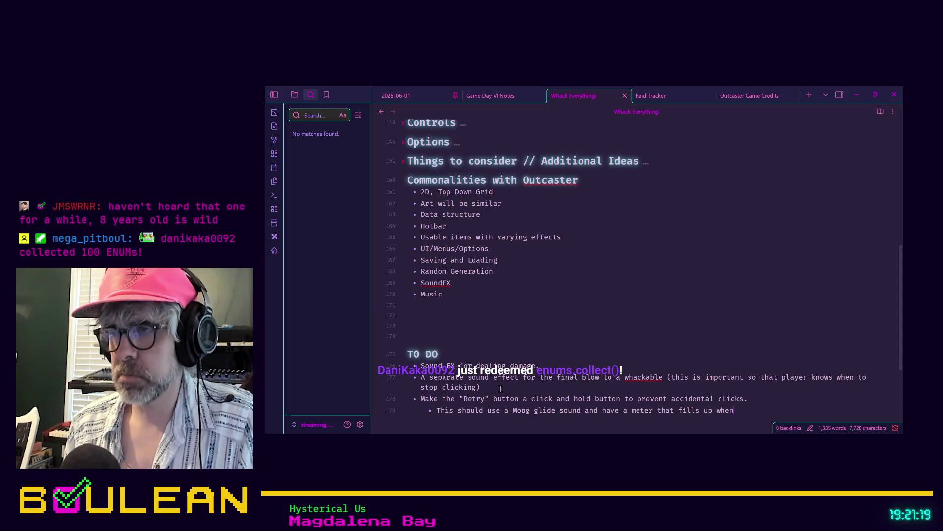
type(" held.")
Add a sub-point keeping the required hold time as minimal as possible
key("Return")
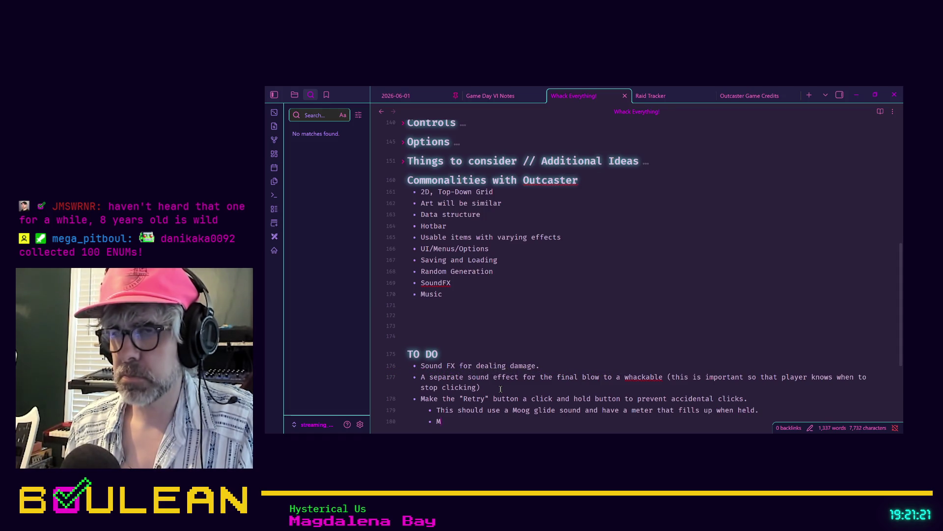
type("Make sure the hold")
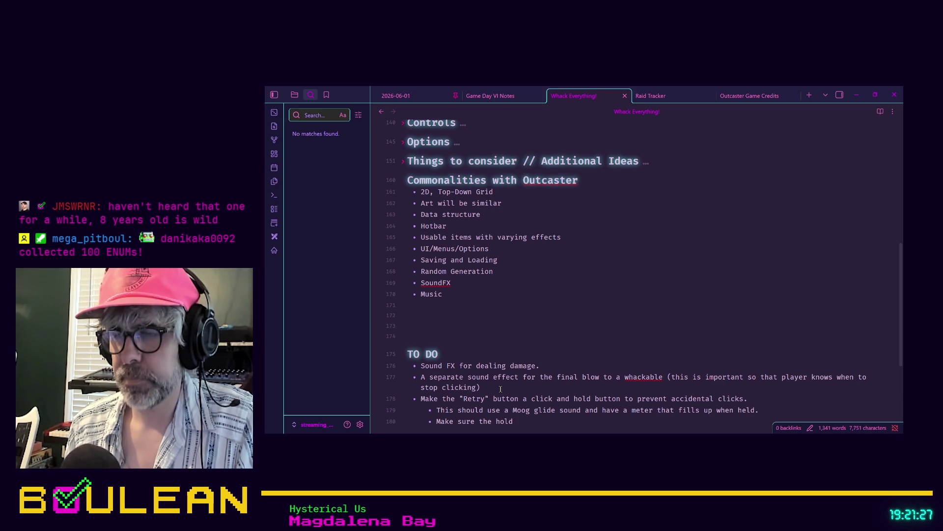
key("BackSpace")
key("BackSpace")
key("BackSpace")
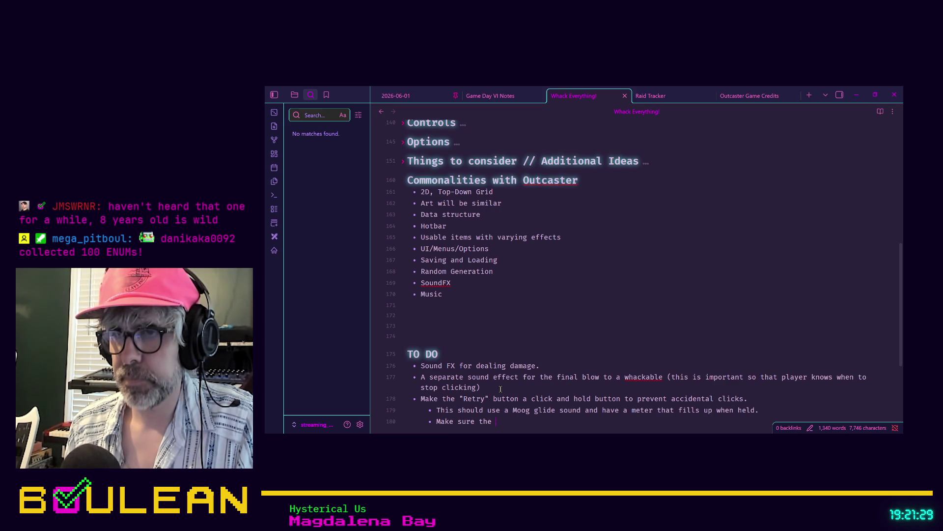
type("amount of time ")
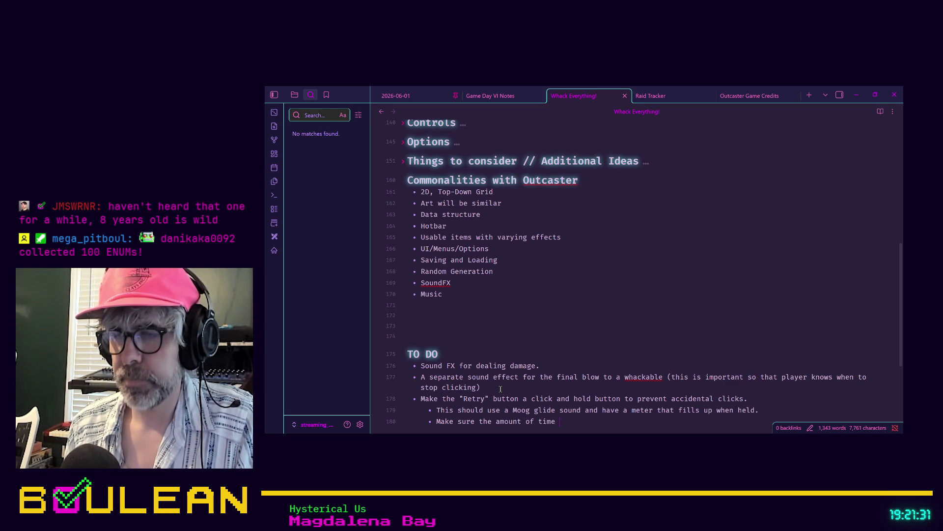
type("you have to ")
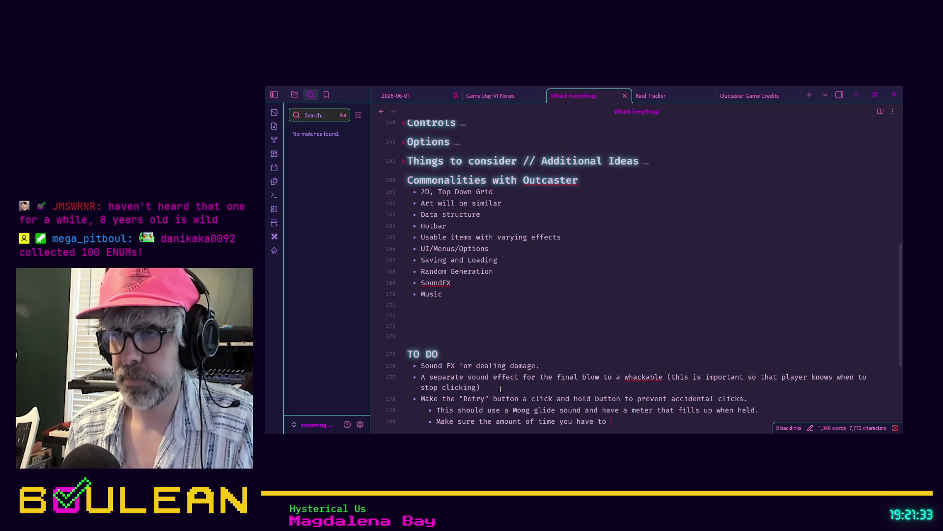
type("hold the but")
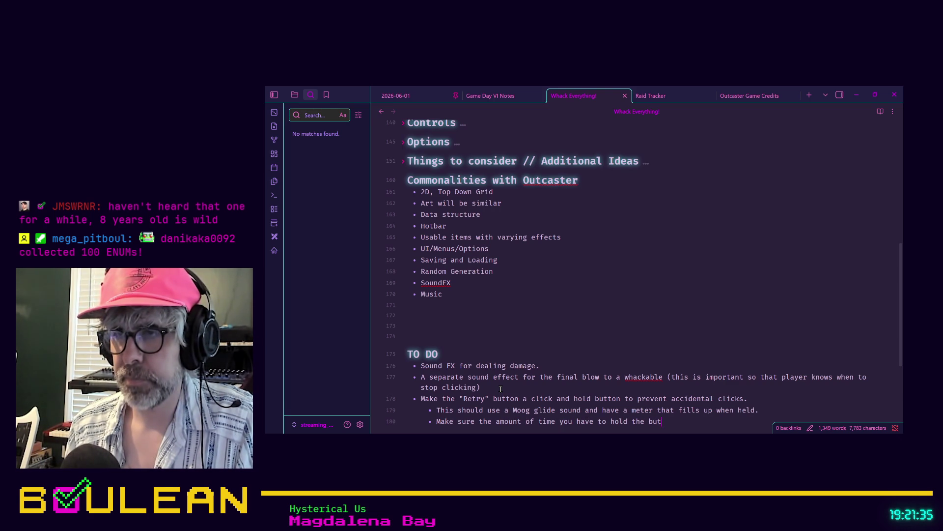
type("ton is very")
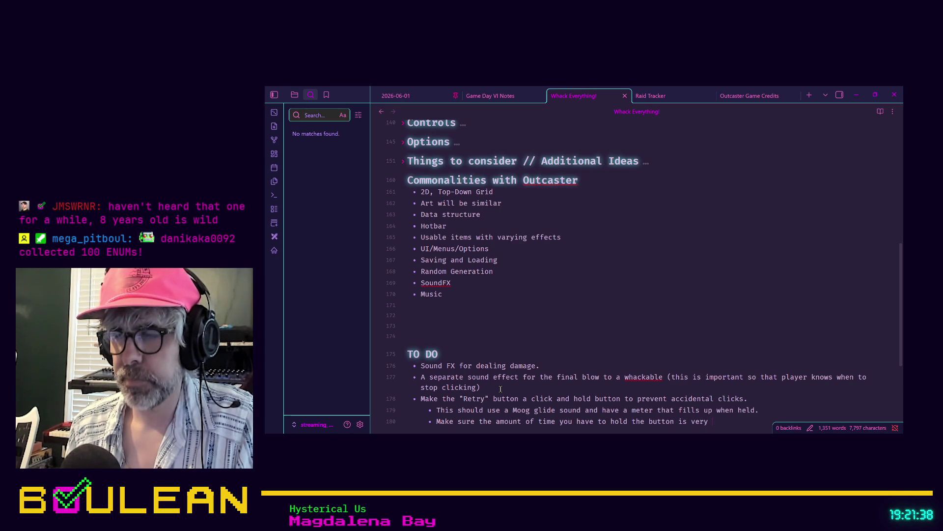
key("BackSpace")
type("s minimal as ")
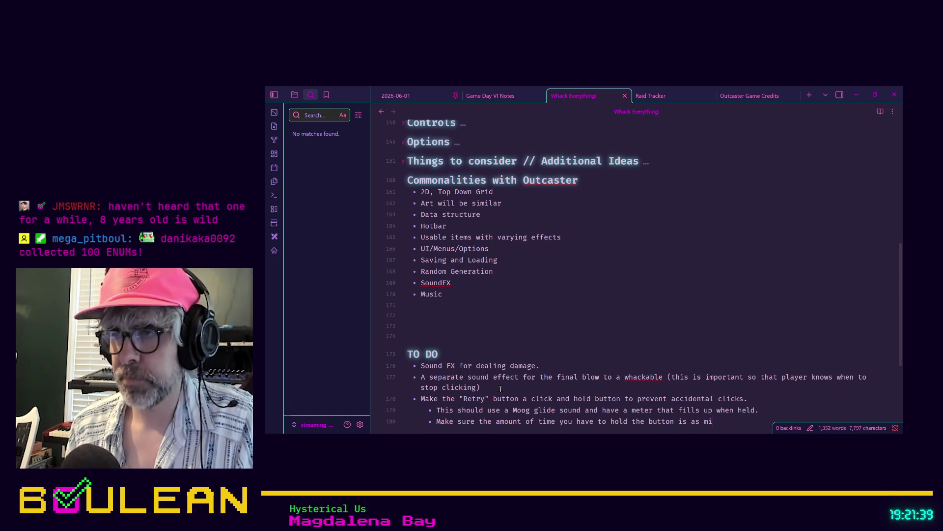
type("possible.")
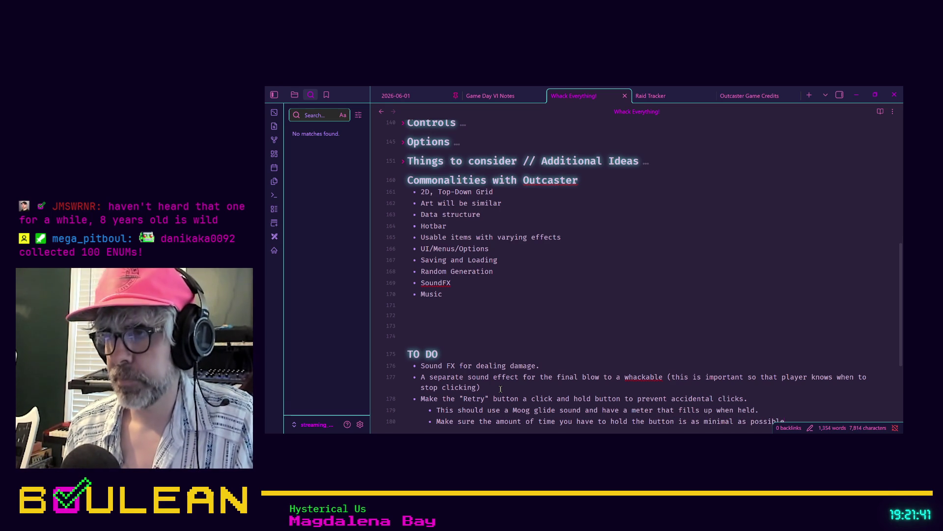
scroll(625, 329, "down", 3)
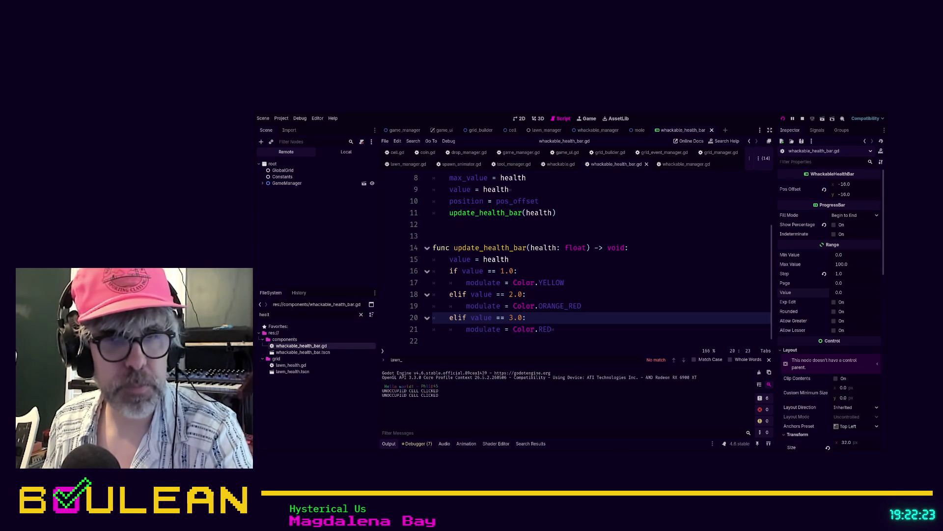
left_click(651, 294)
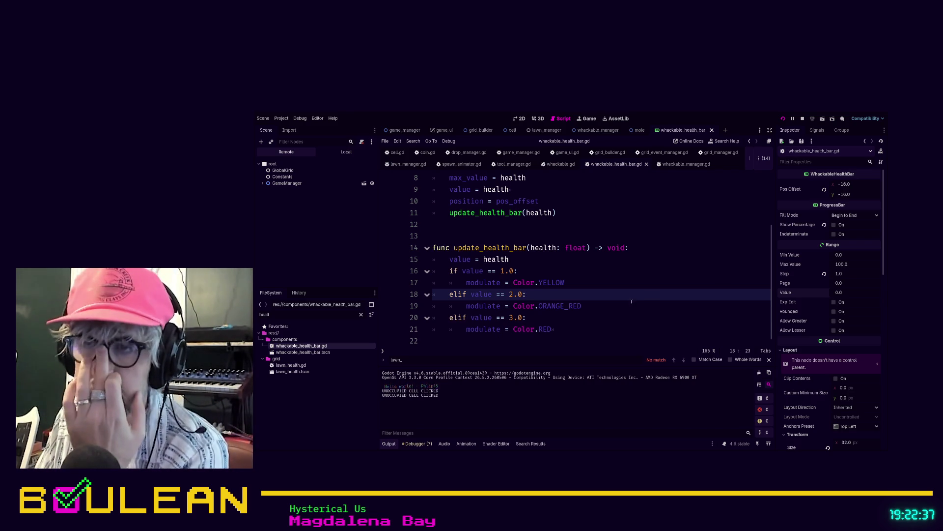
scroll(615, 310, "up", 3)
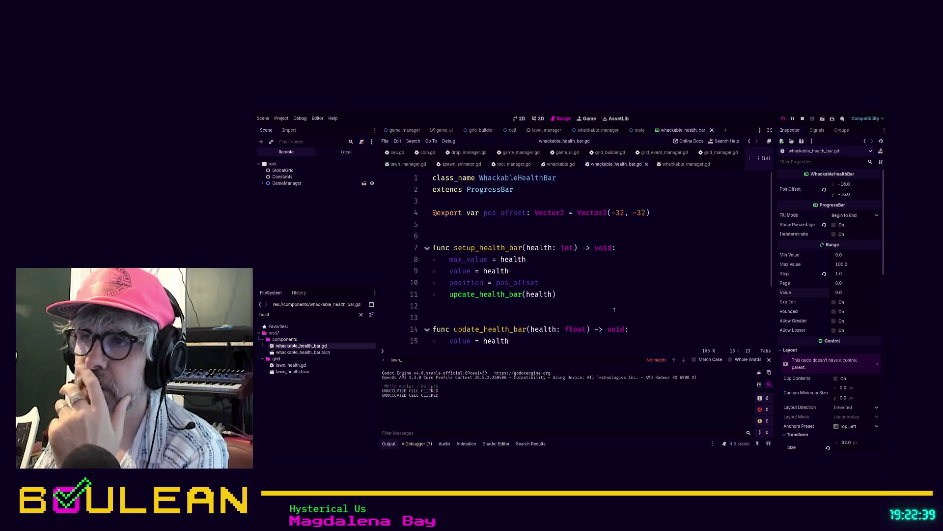
scroll(615, 310, "down", 3)
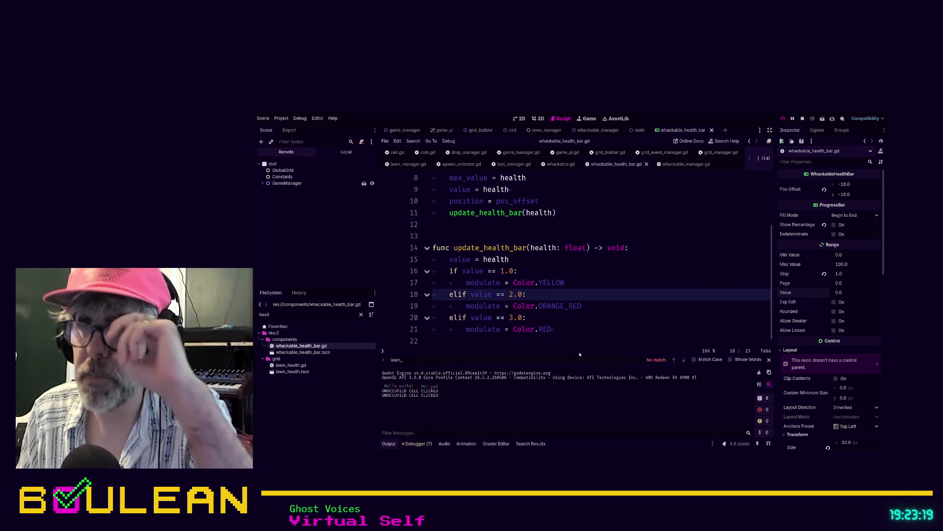
left_click(578, 336)
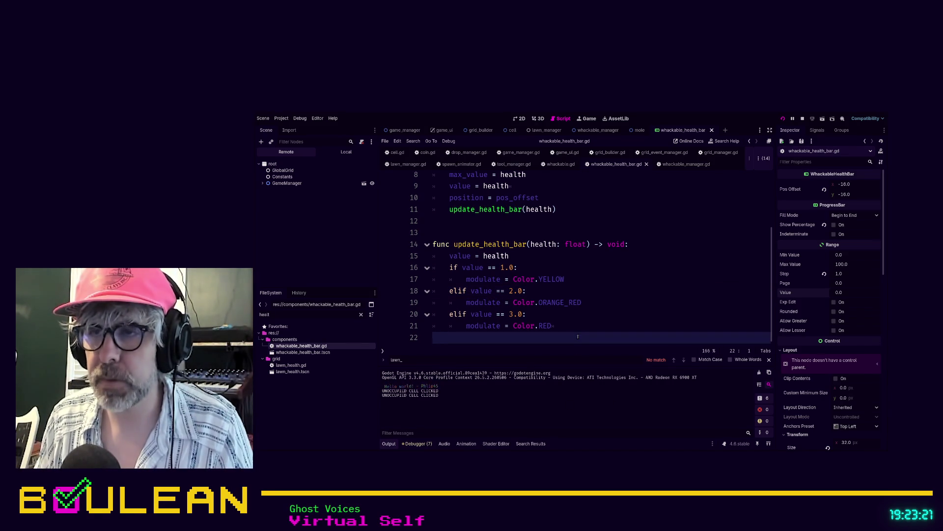
left_click(564, 330)
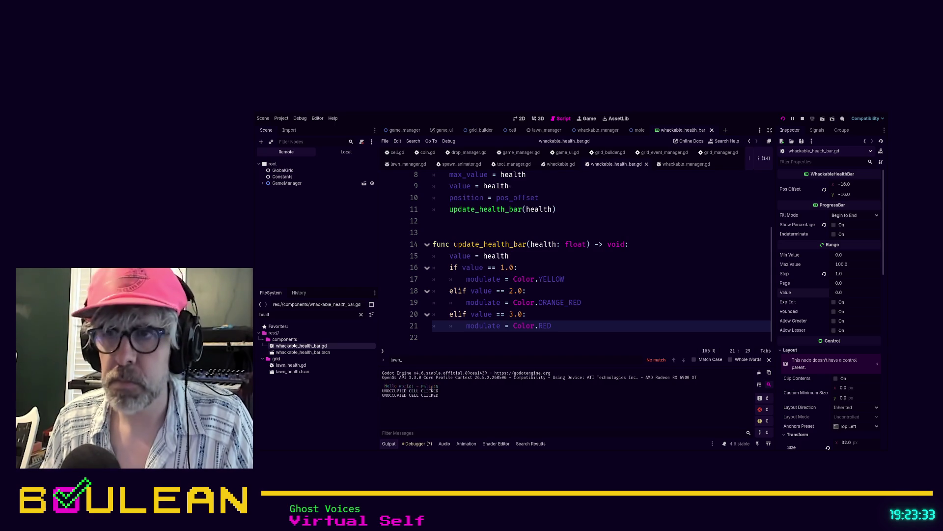
left_click(565, 339)
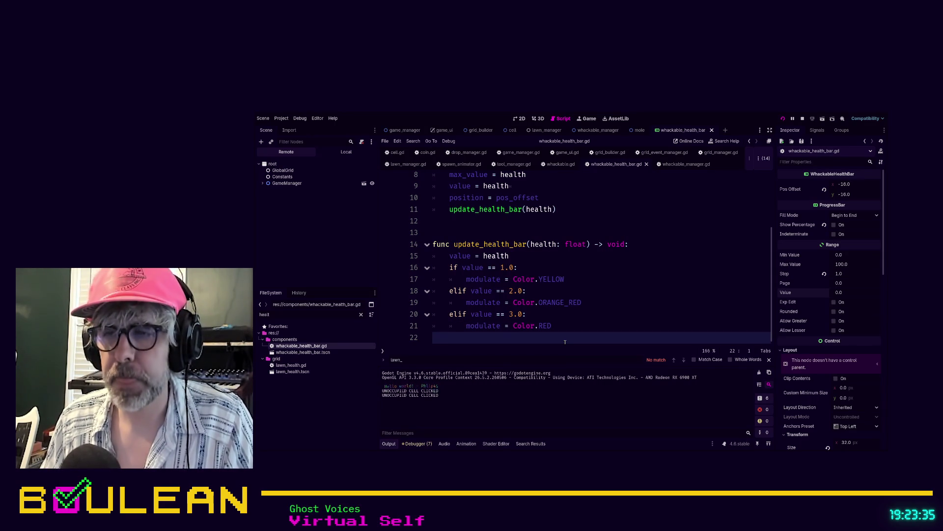
scroll(605, 311, "up", 3)
left_click(605, 310)
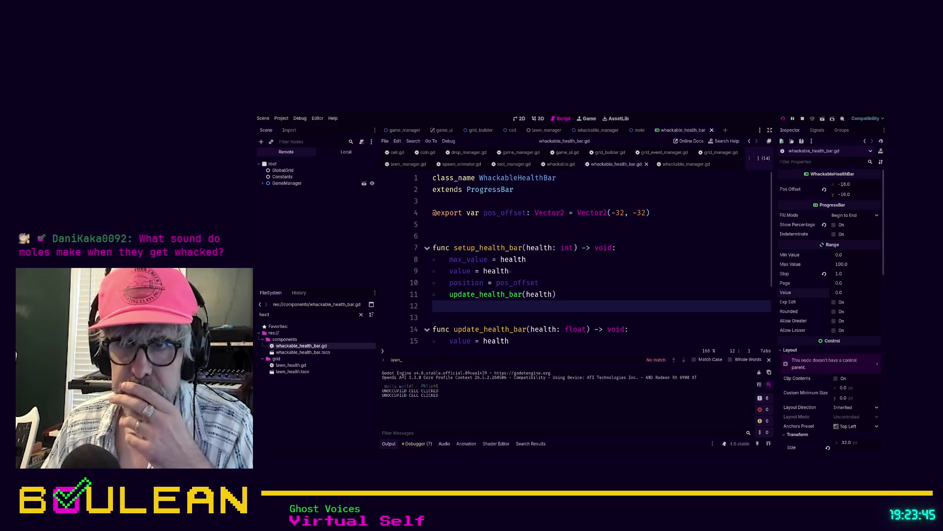
key("alt+Tab")
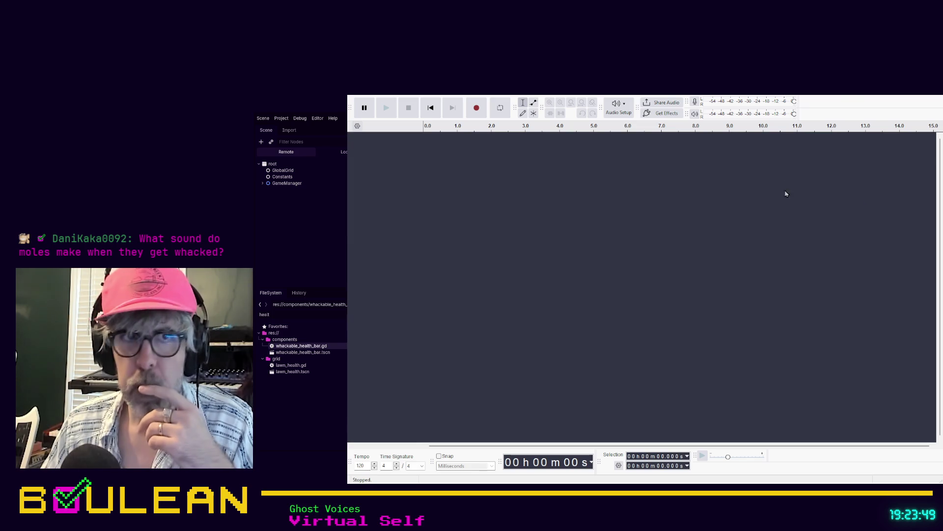
key("alt+Tab")
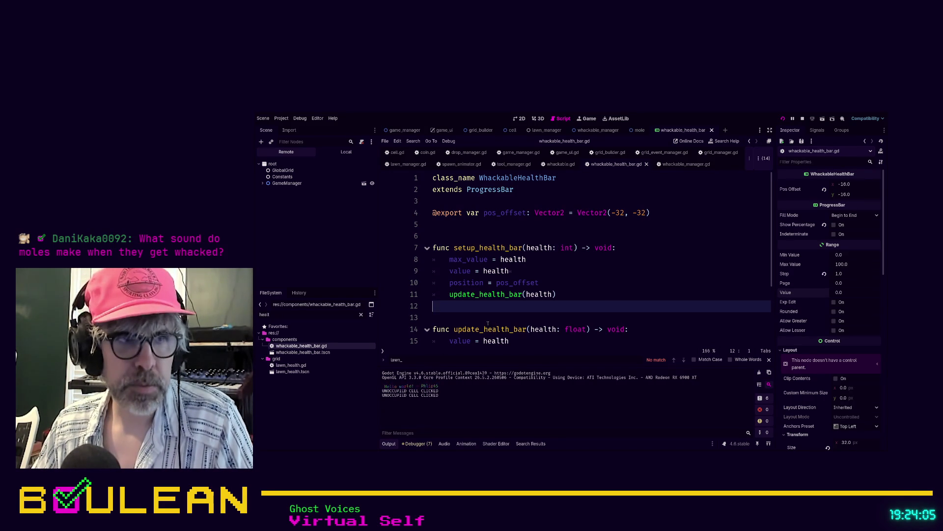
key("Down")
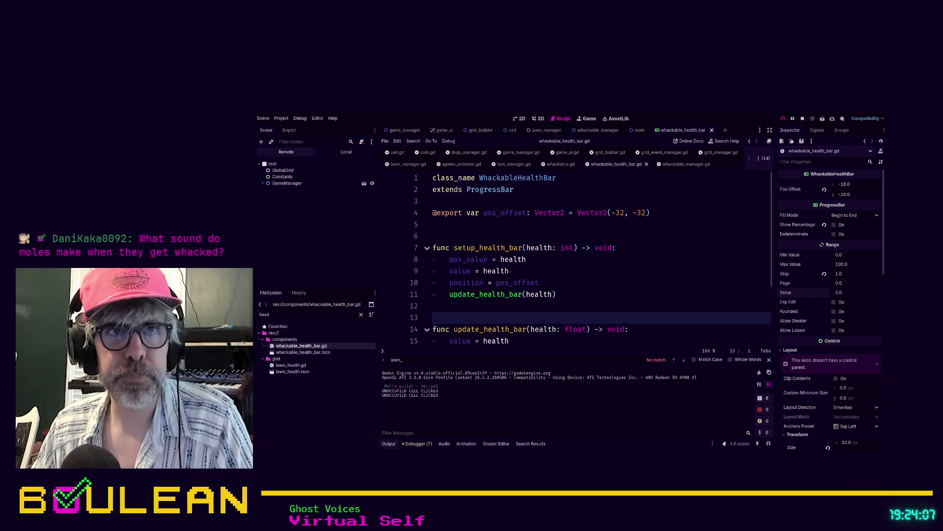
key("Up")
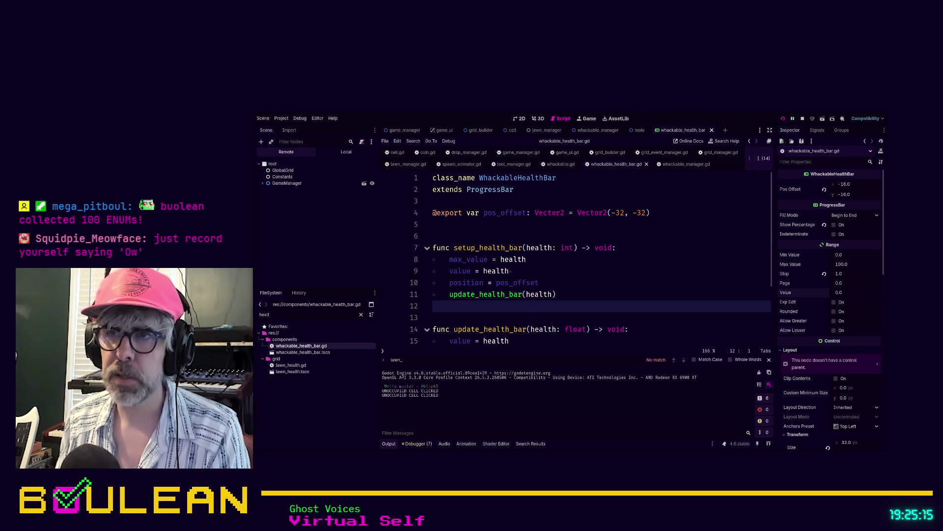
key("F5")
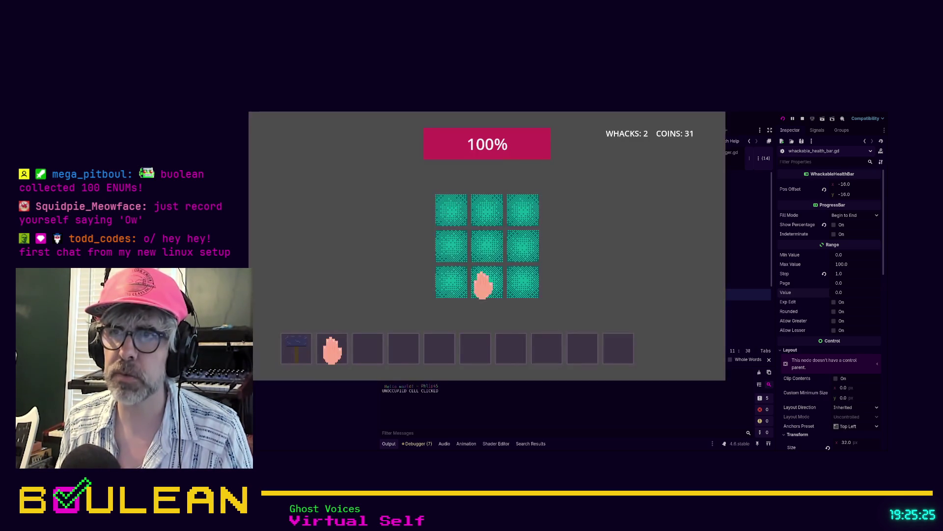
left_click(448, 249)
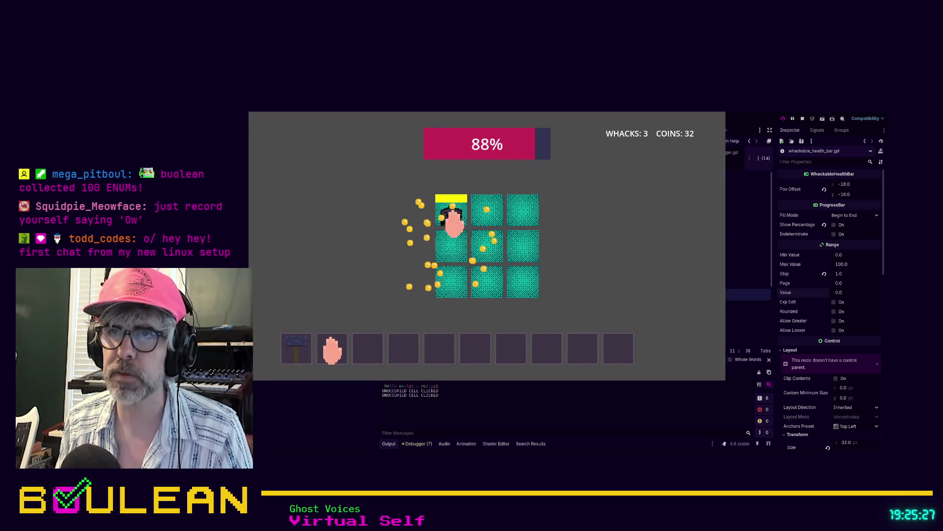
left_click(487, 212)
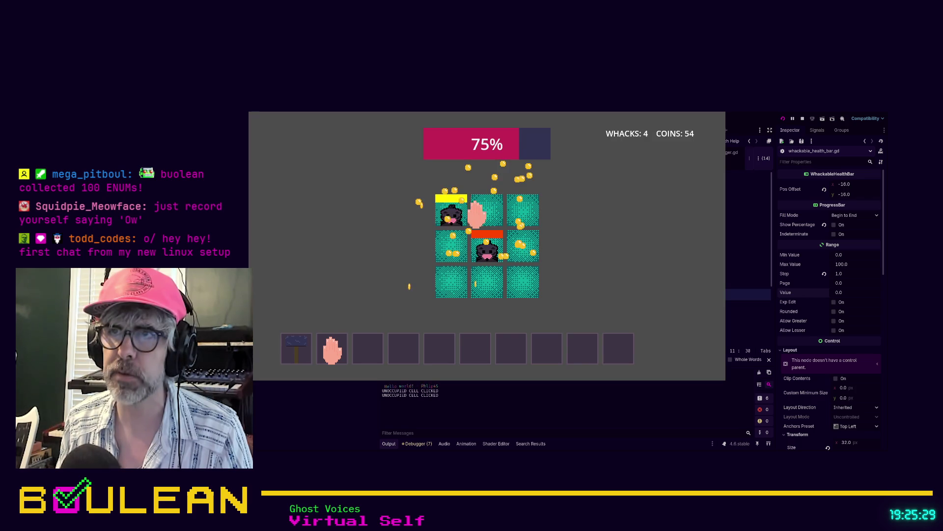
left_click(449, 210)
left_click(449, 211)
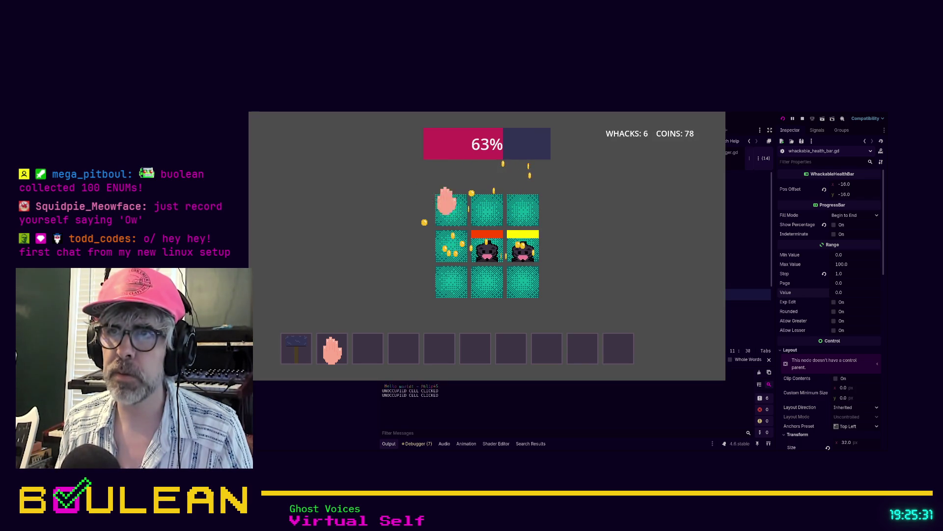
left_click(491, 247)
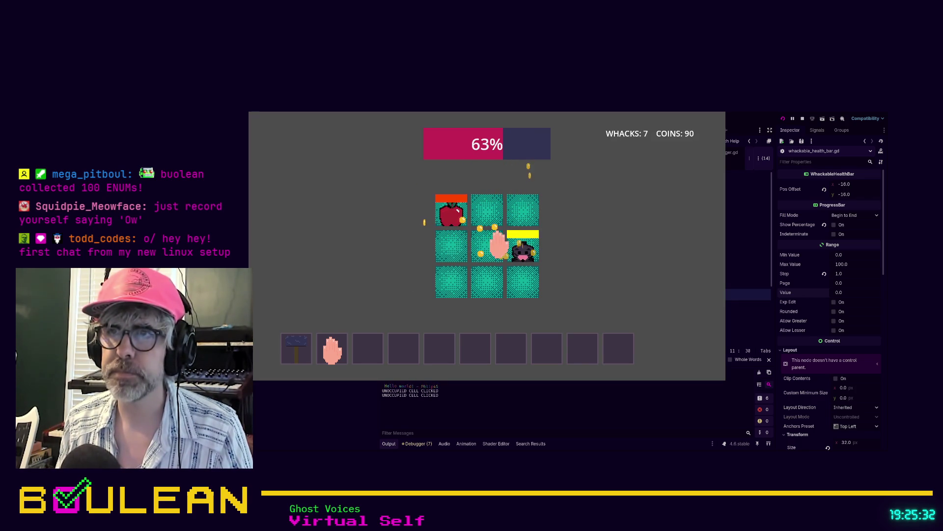
left_click(448, 211)
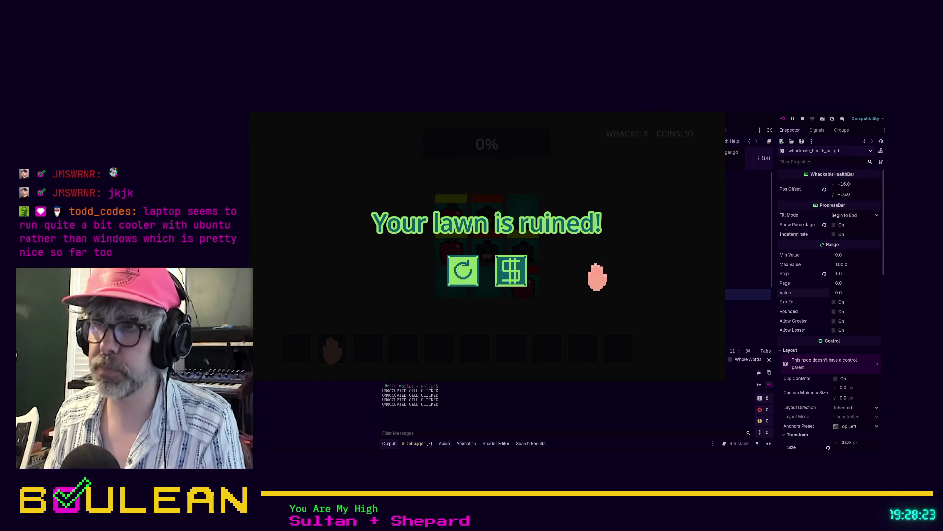
key("F8")
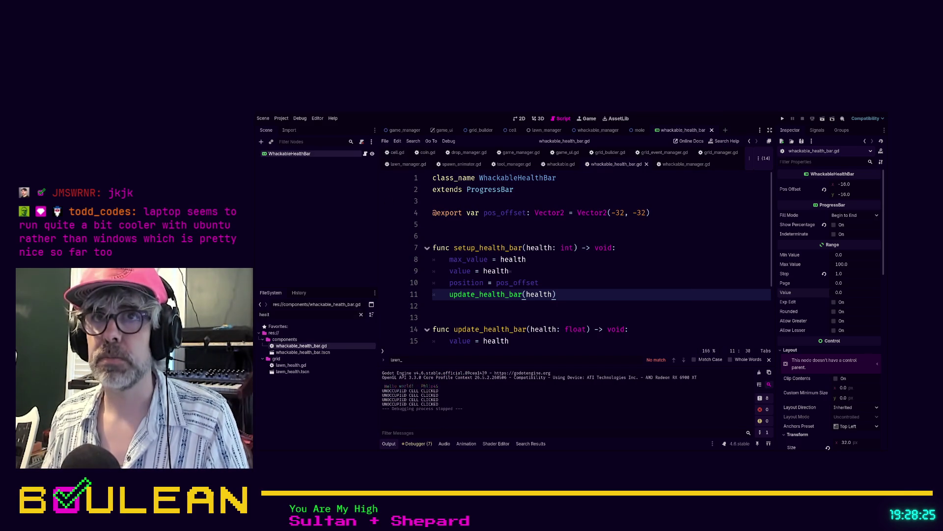
Set the LawnManager's Starting Lawn Health to 999 and run the game to test it
left_click(541, 130)
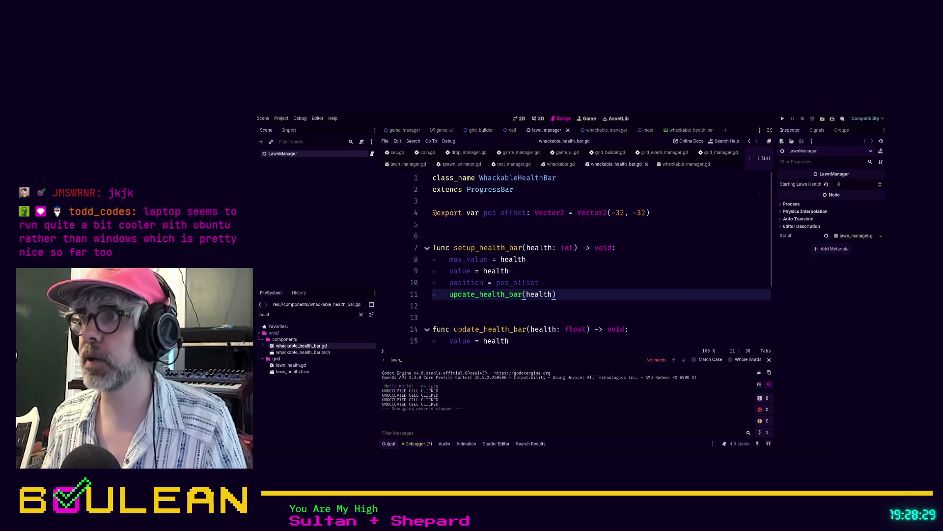
left_click(840, 185)
type("9")
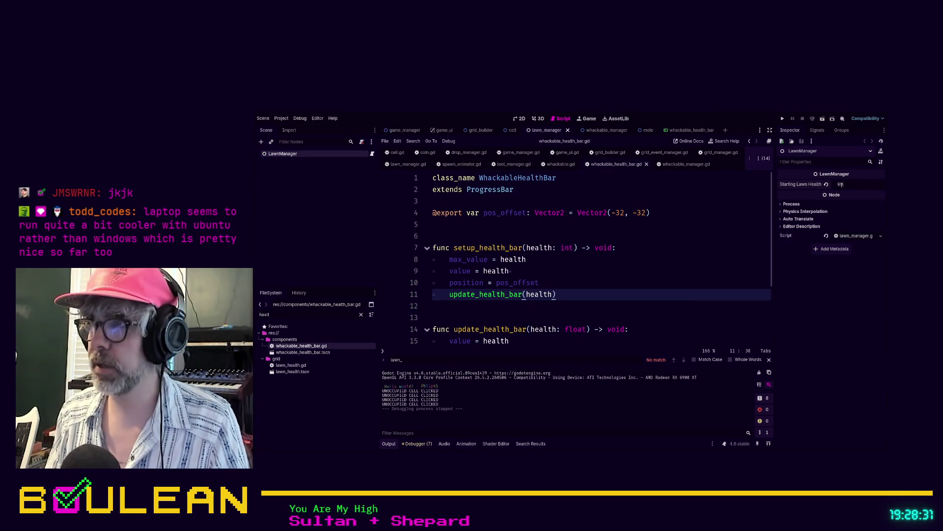
type("99")
key("Return")
key("Up")
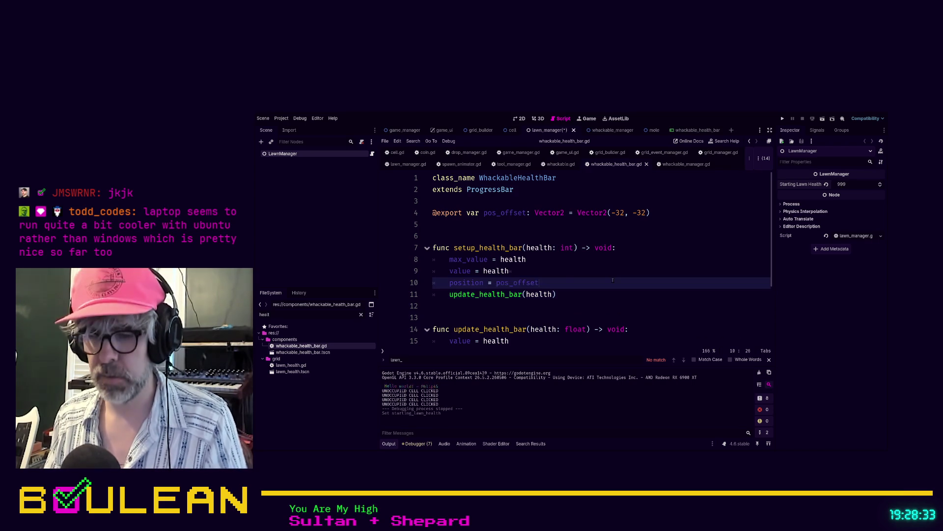
key("F5")
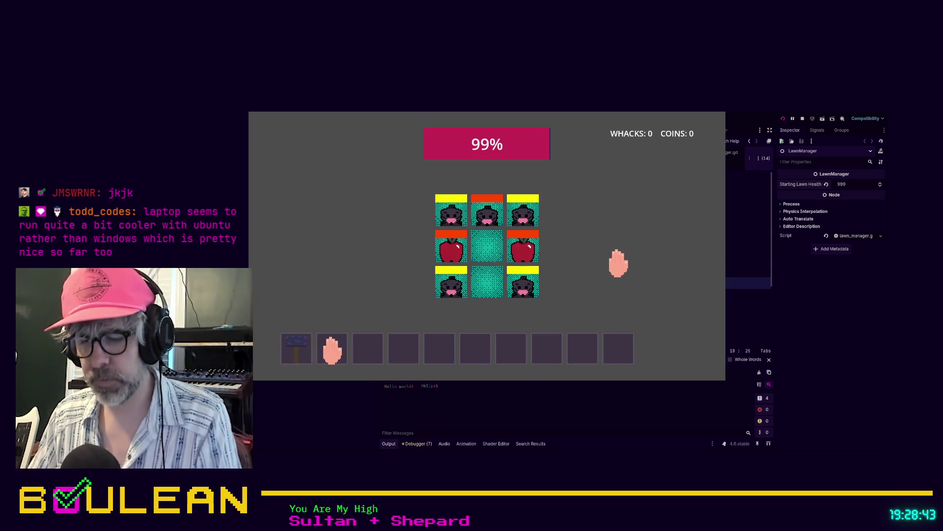
Stop the game and set Starting Lawn Health to 1300
key("Escape")
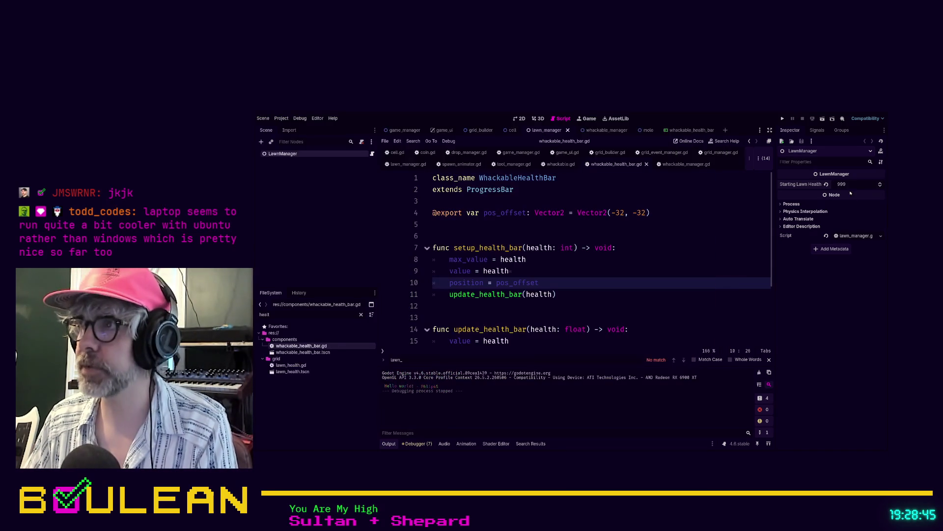
left_click(852, 183)
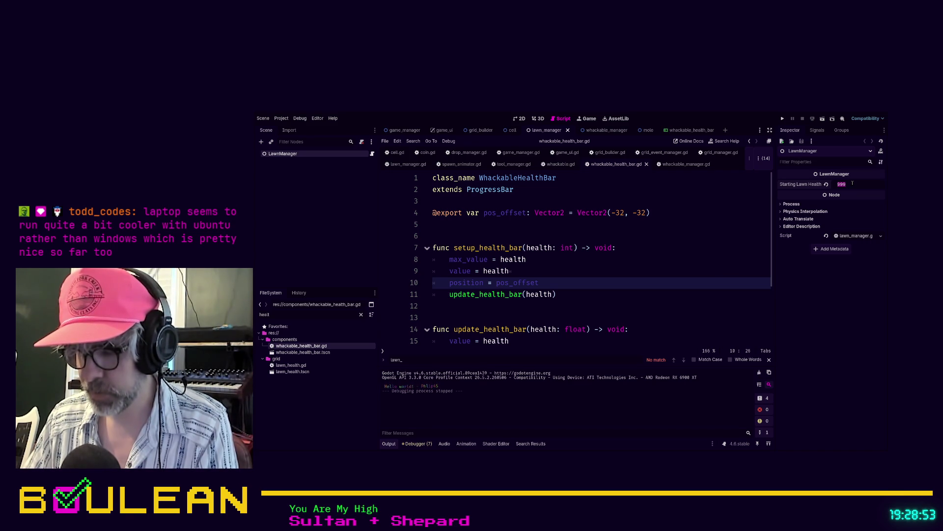
type("1300")
key("Return")
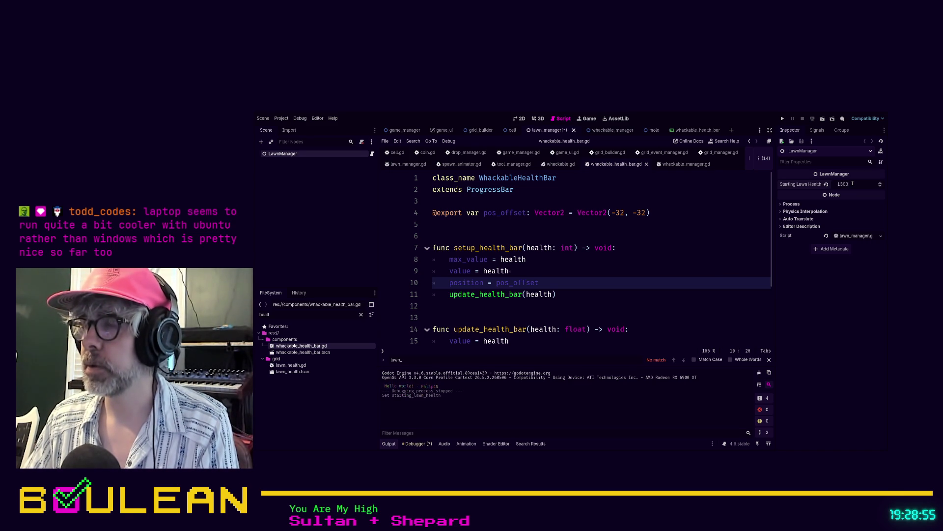
Change Starting Lawn Health to 1492 and run the game with it
left_click(853, 183)
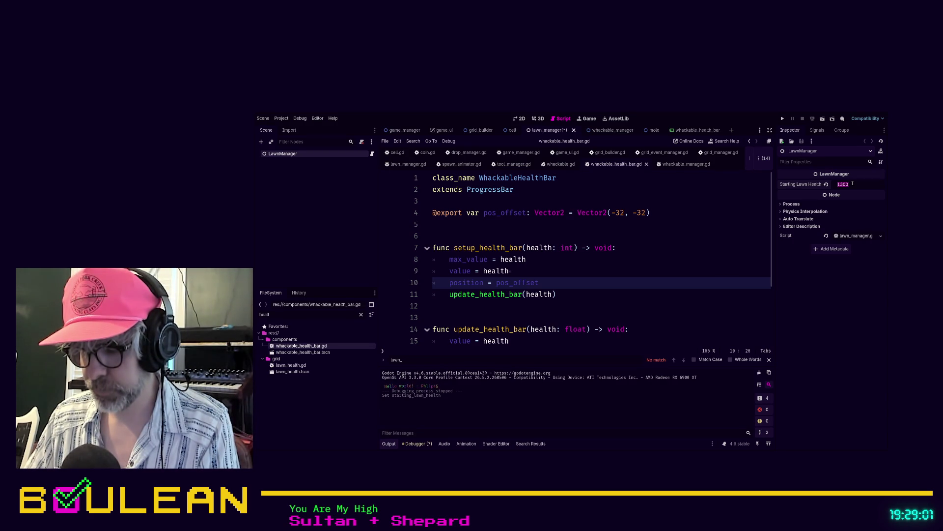
type("25")
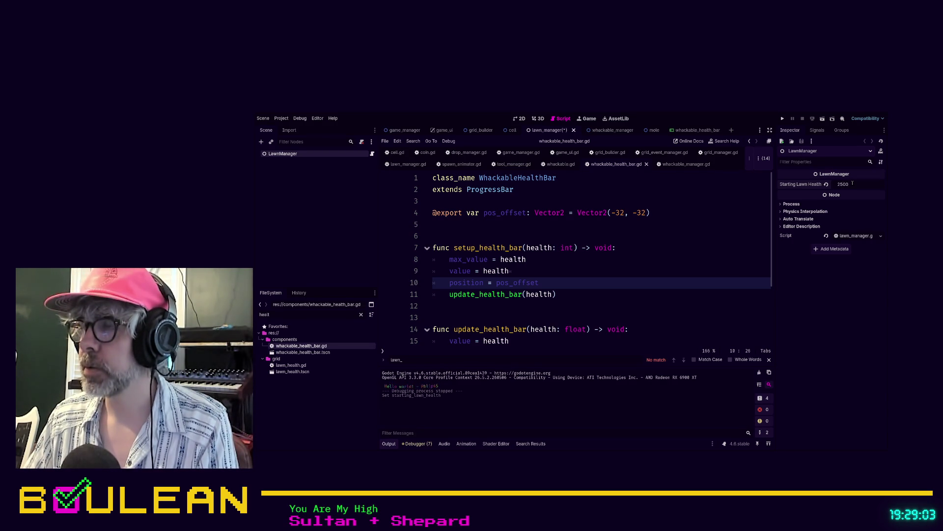
key("BackSpace")
key("BackSpace")
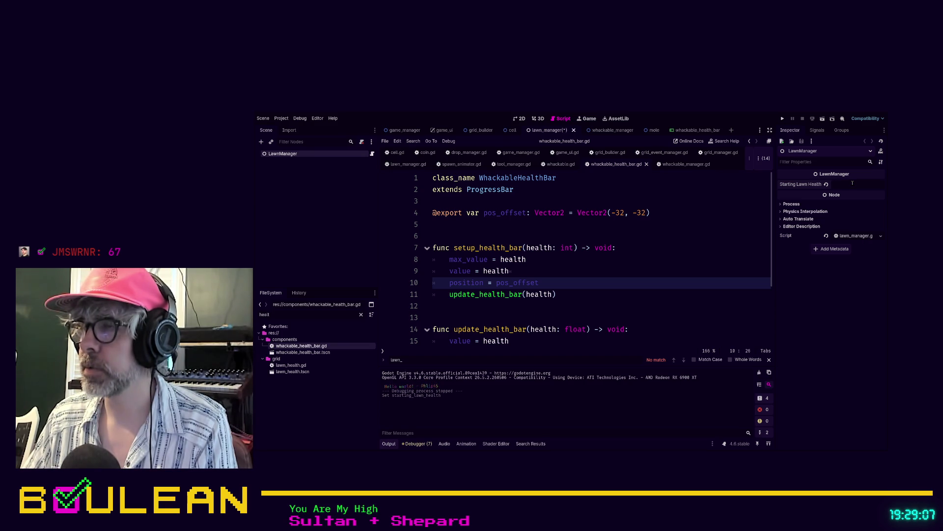
type("14")
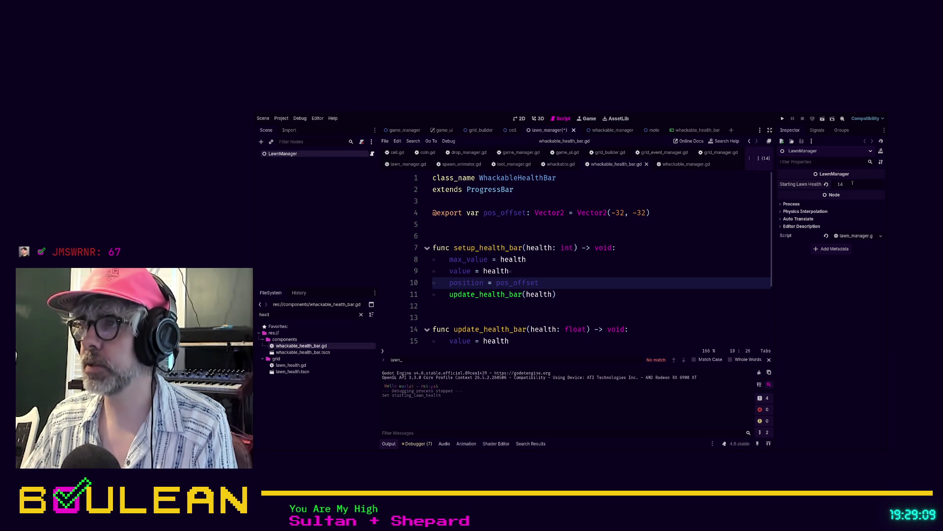
type("92")
key("Return")
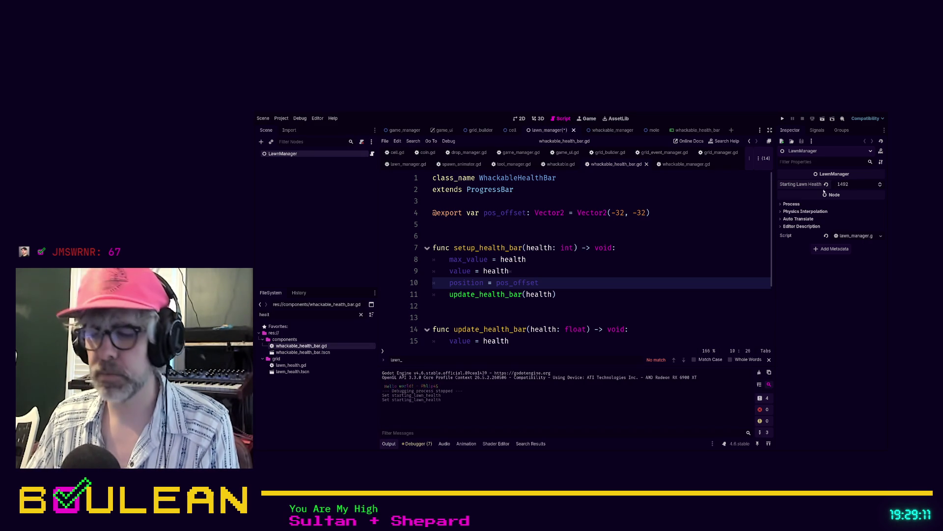
left_click(711, 201)
key("F5")
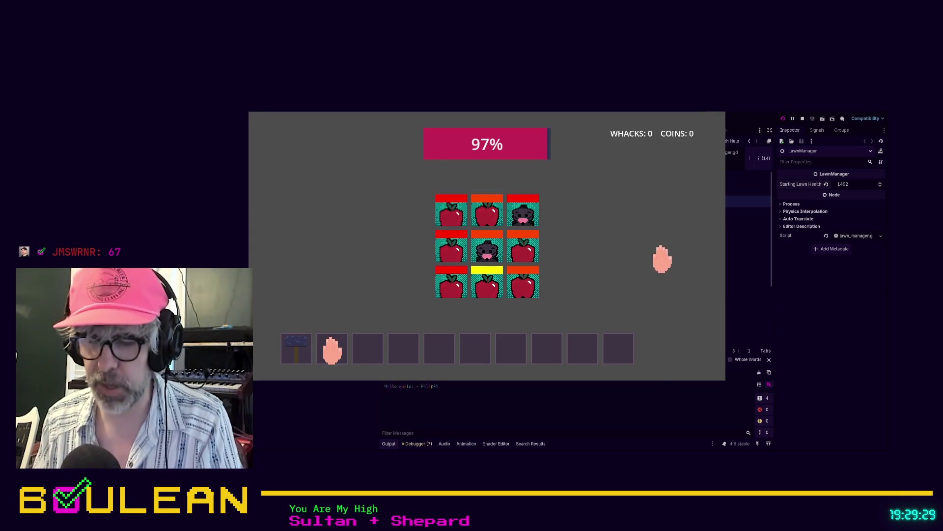
Stop the running game and relaunch the project for a fresh round at 99% lawn health
key("F8")
left_click(633, 307)
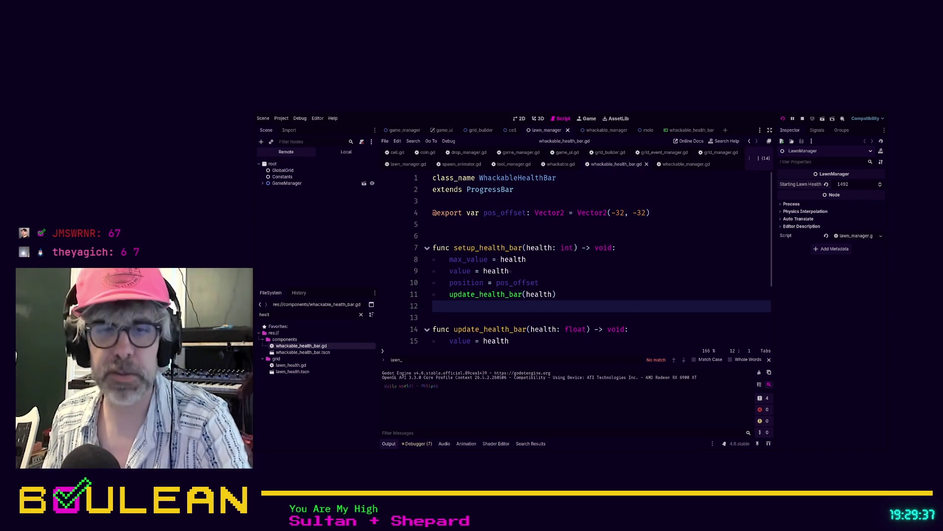
key("F5")
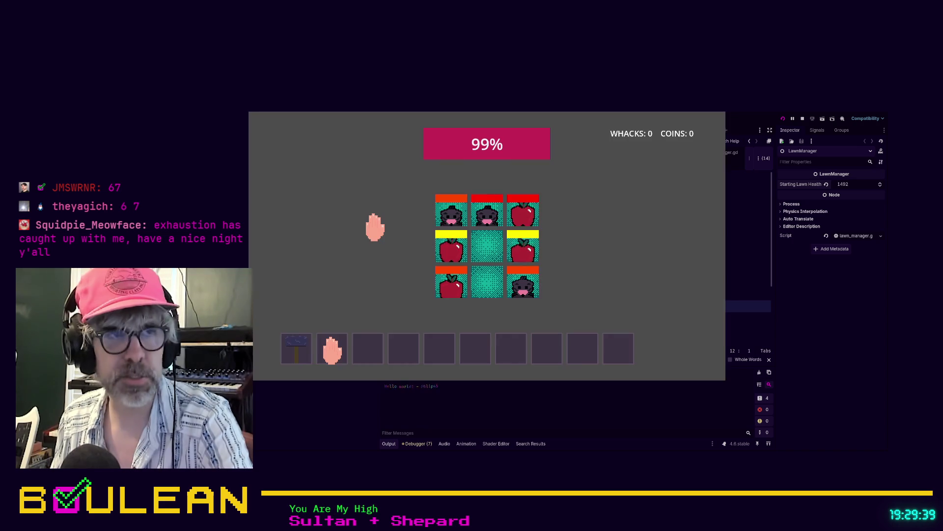
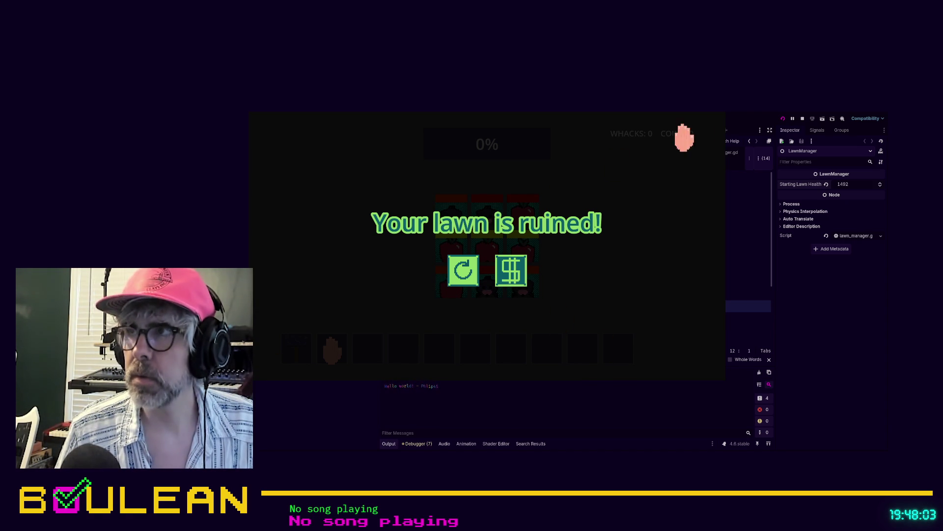
Close the running lawn game window to end the test run
left_click(718, 117)
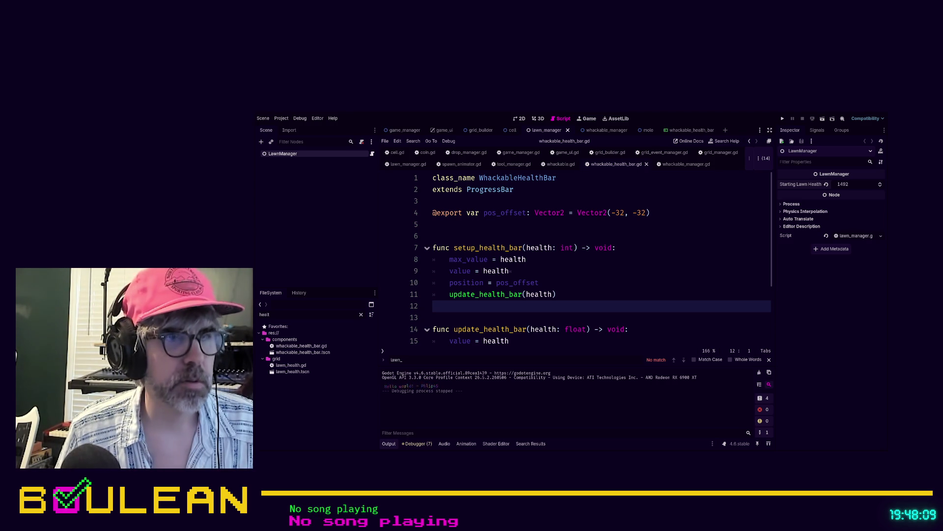
Bring the empty Audacity project in front of the Godot editor
key("alt+Tab")
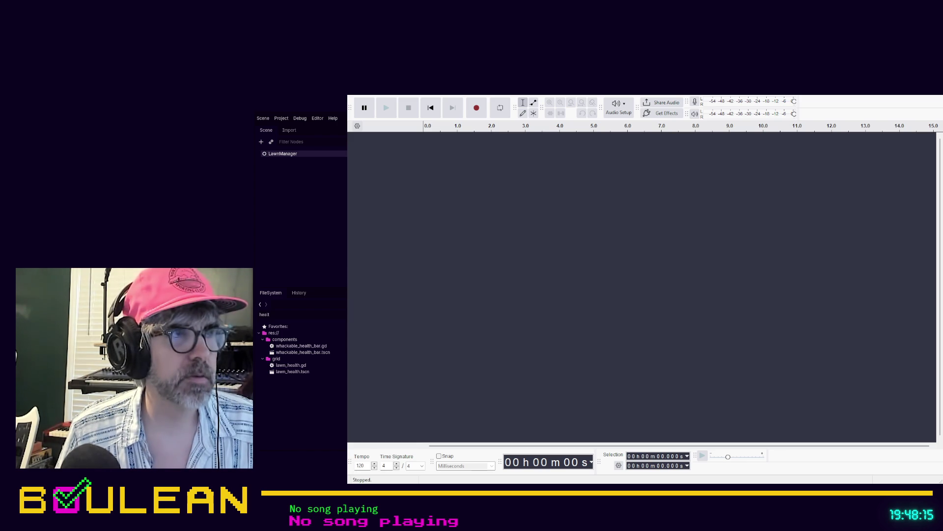
Return from Audacity to the whackable_health_bar.gd script in Godot
key("alt+Tab")
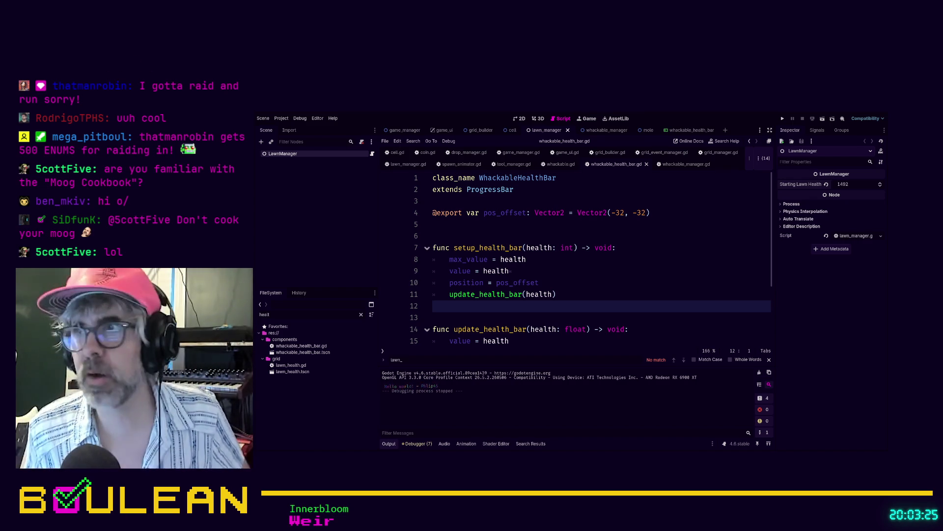
Run the project with F5 and bring the lawn game window forward to test the health bars
left_click(645, 271)
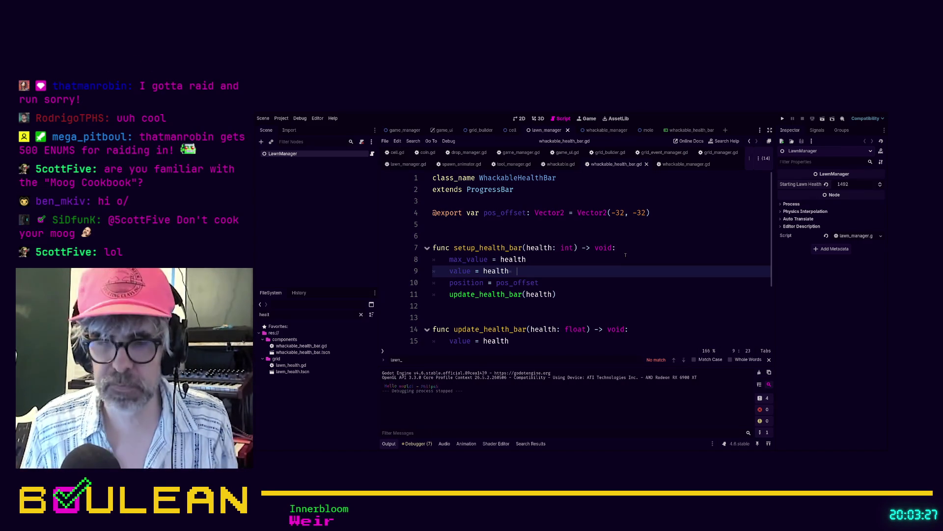
key("F5")
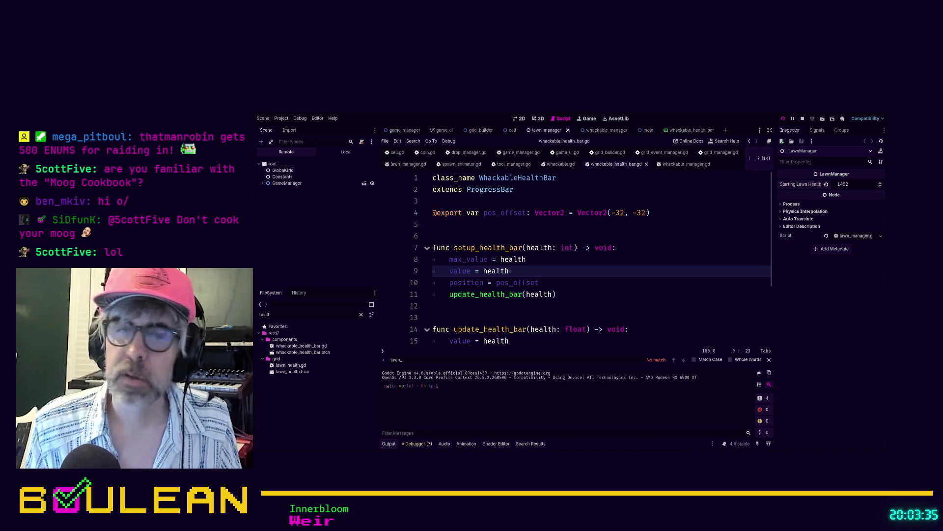
key("alt+Tab")
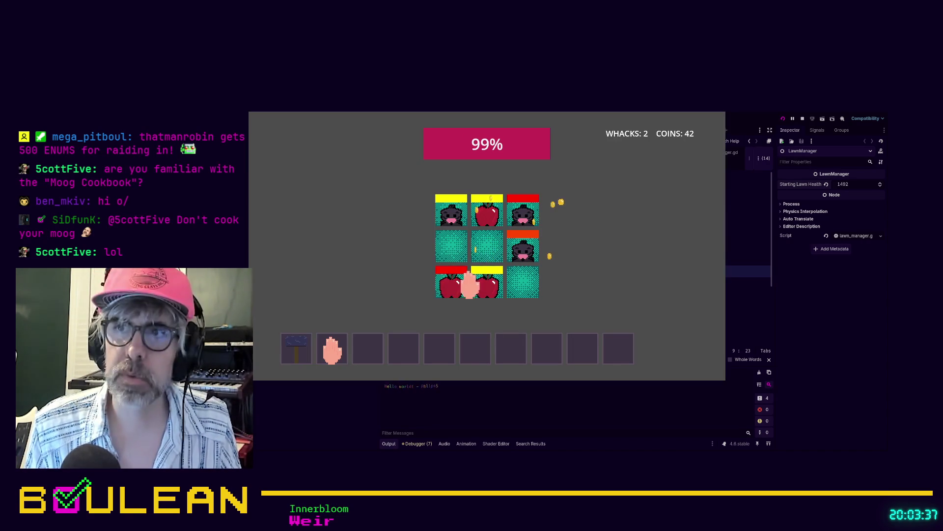
Whack moles across the 3x3 lawn tiles, picking up the hammer from the inventory
left_click(447, 288)
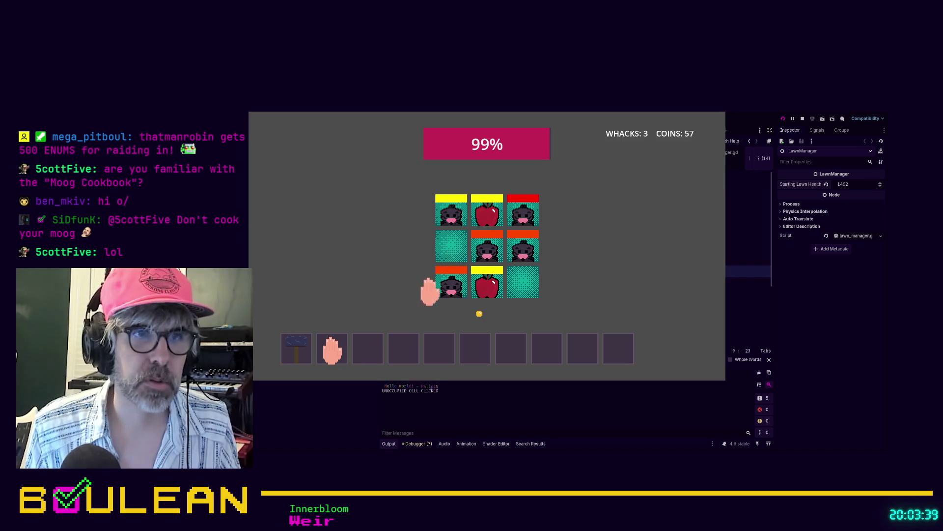
left_click(489, 288)
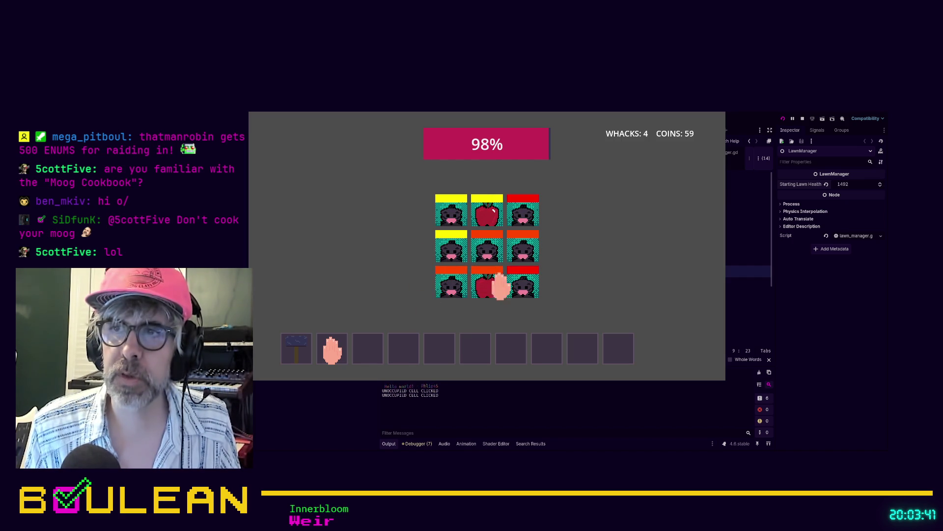
left_click(521, 284)
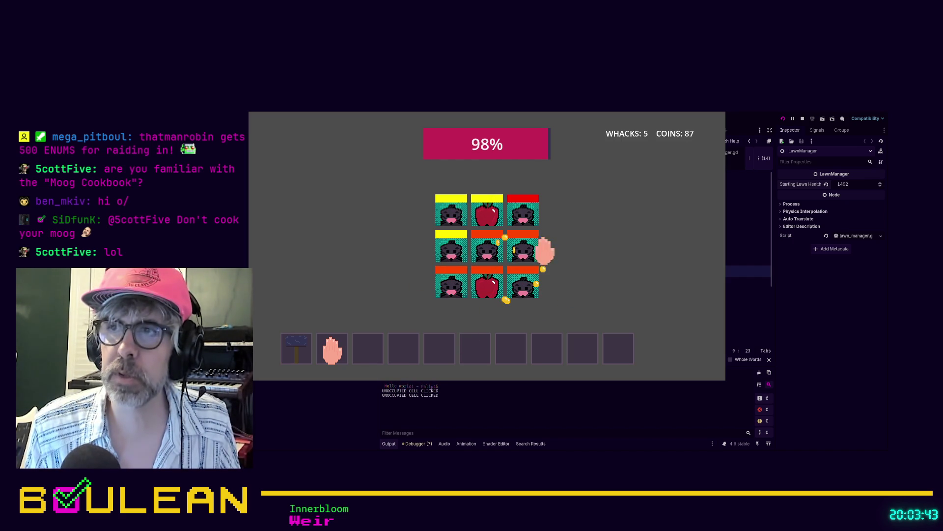
left_click(445, 281)
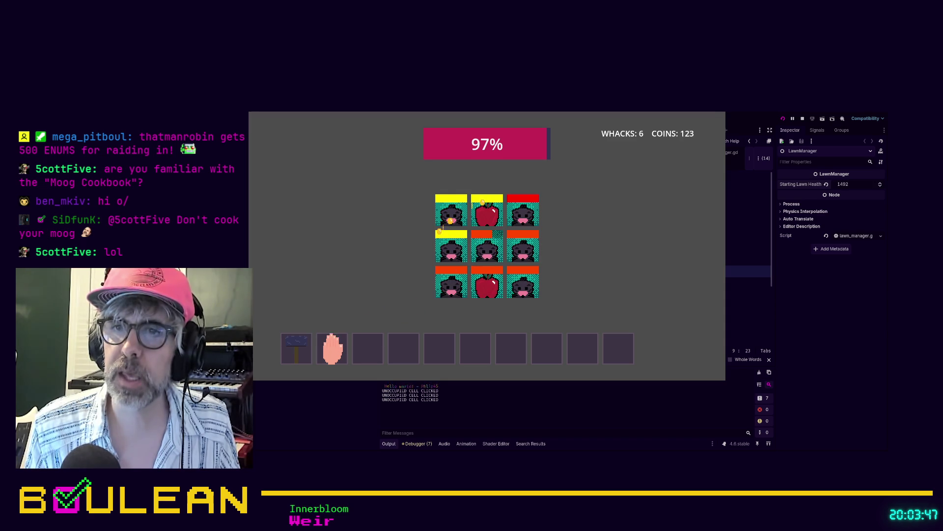
left_click(293, 349)
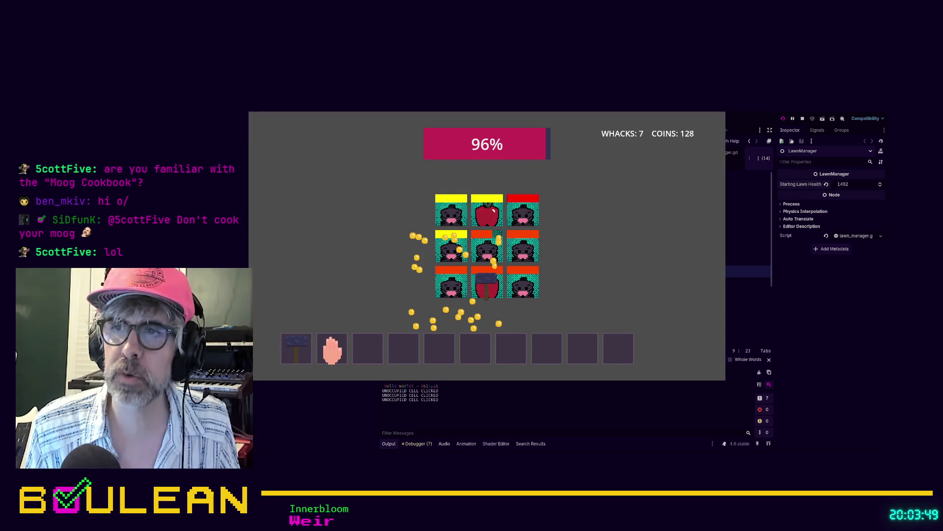
left_click(491, 284)
left_click(522, 280)
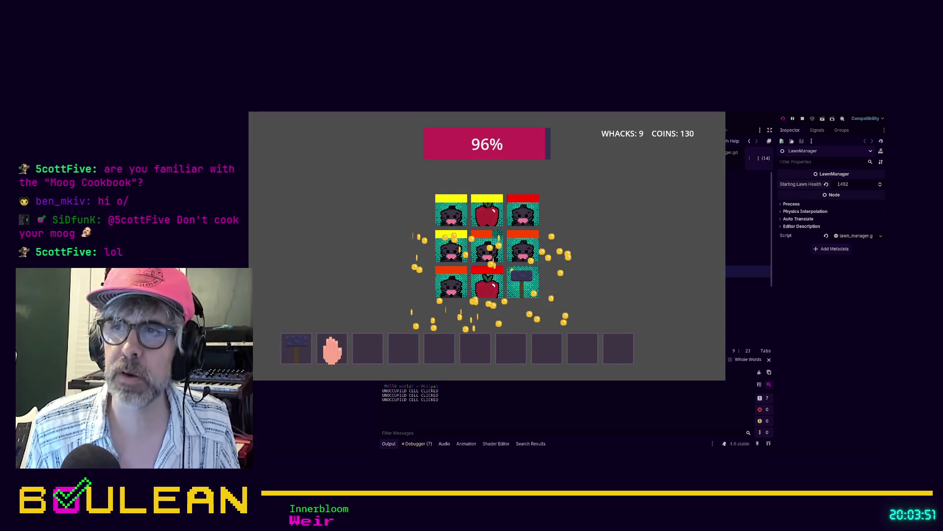
left_click(514, 249)
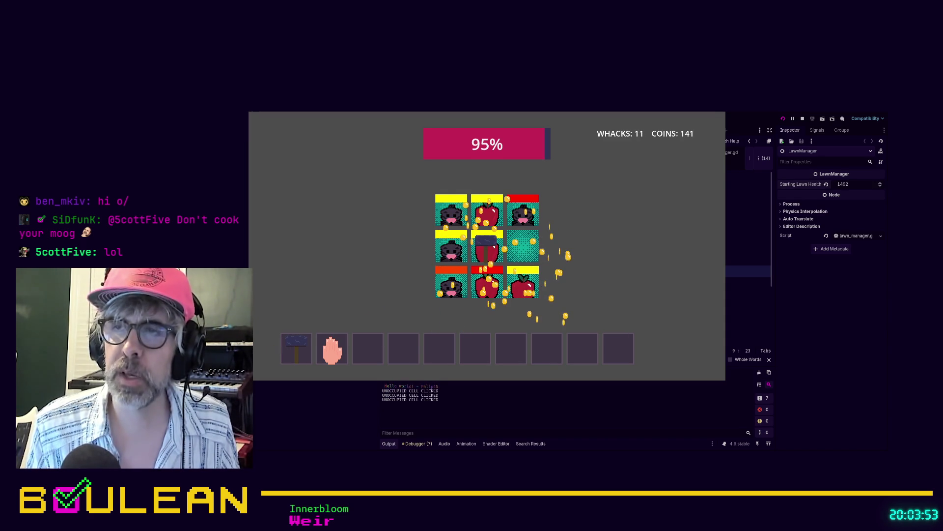
left_click(446, 247)
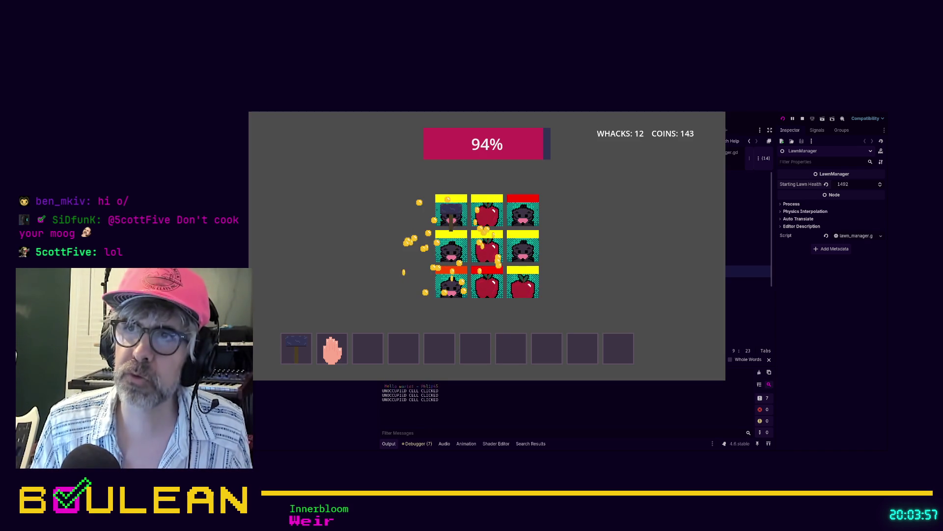
left_click(451, 213)
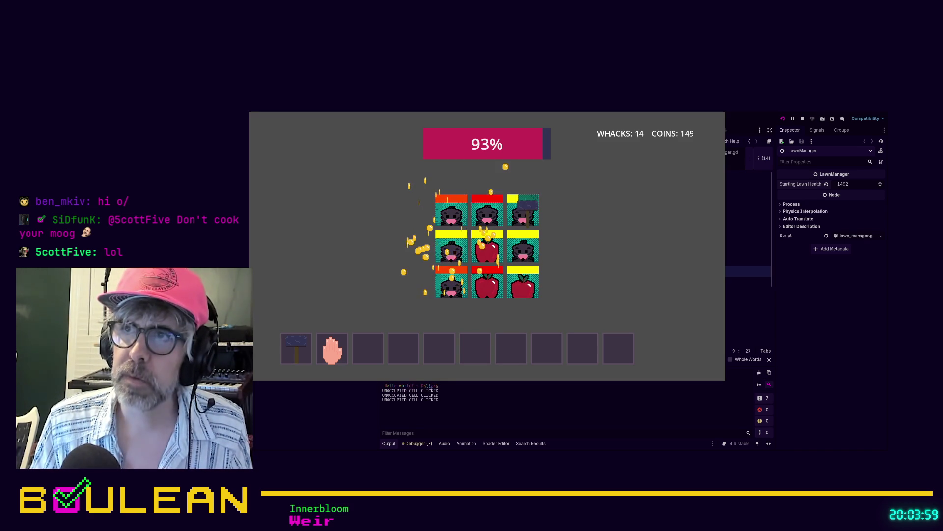
left_click(489, 206)
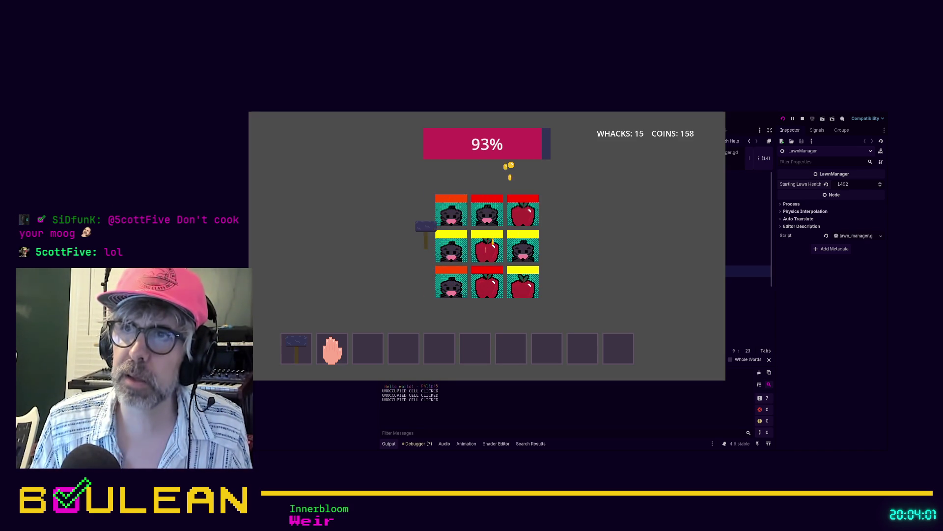
left_click(457, 250)
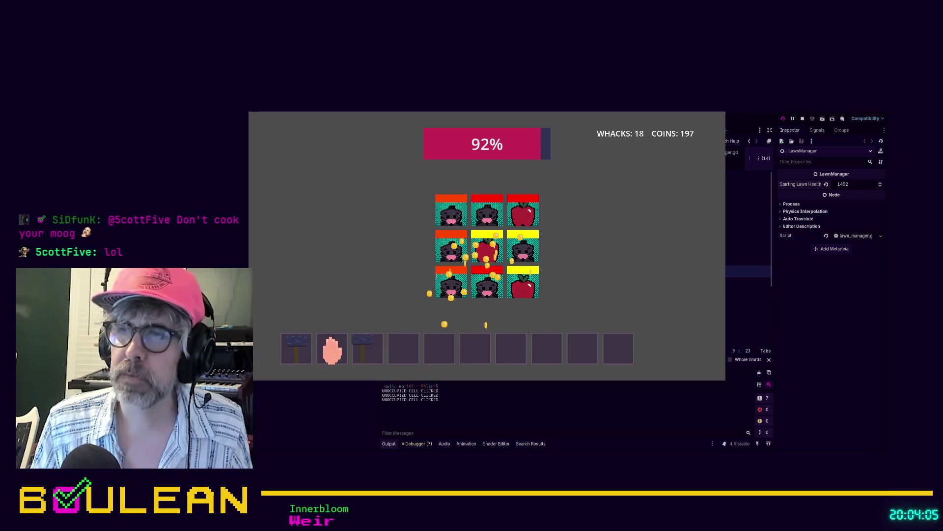
Drag the slot-three hammer onto the centre tile and keep whacking moles for coins
mouse_move(368, 347)
left_mouse_down()
mouse_move(500, 245)
mouse_move(467, 251)
left_mouse_up()
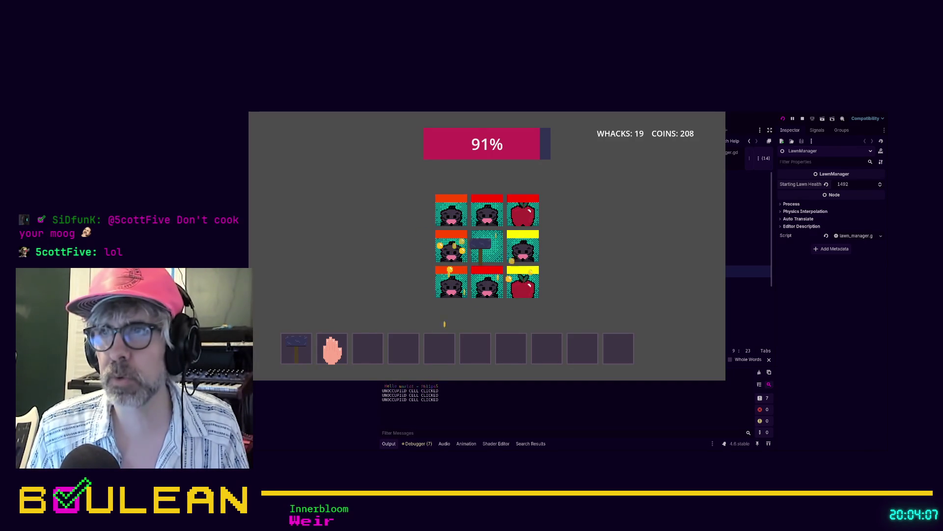
left_click(480, 244)
left_click(452, 245)
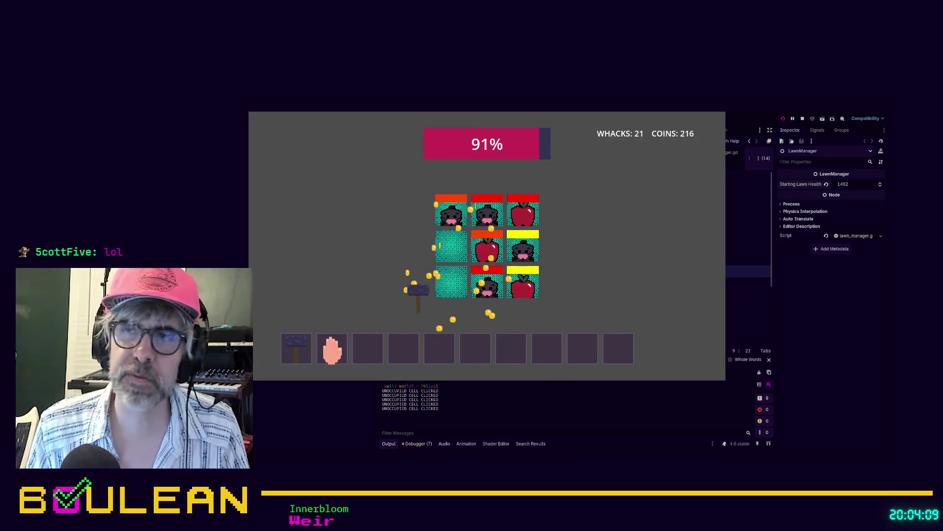
left_click(488, 283)
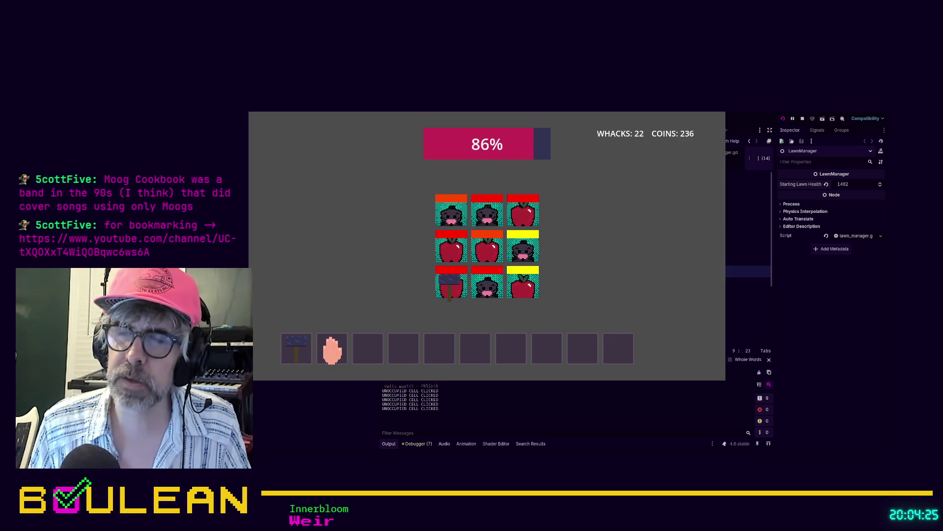
left_click(452, 272)
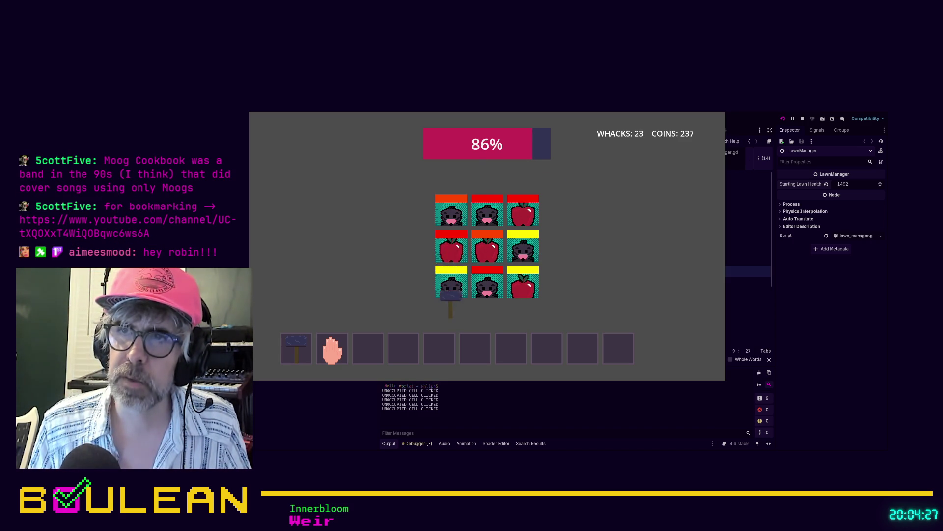
left_click(486, 246)
left_click(414, 284)
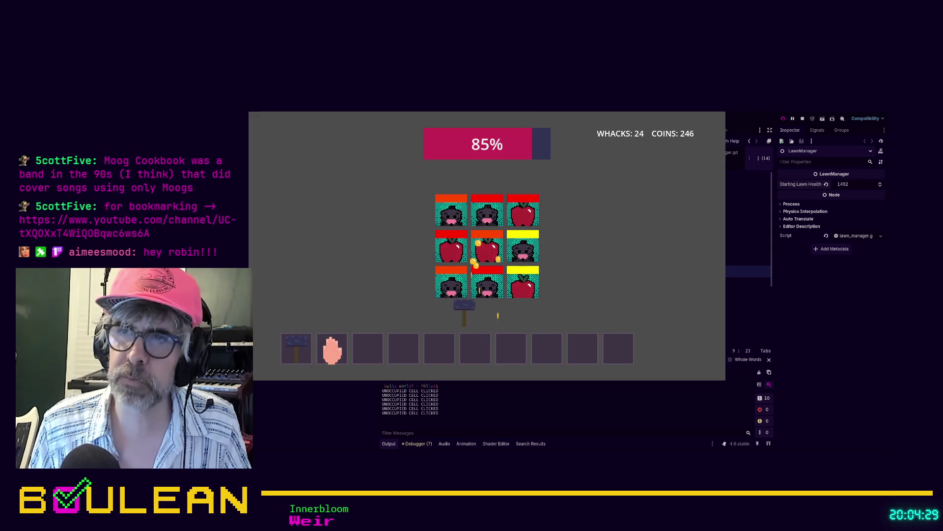
left_click(486, 237)
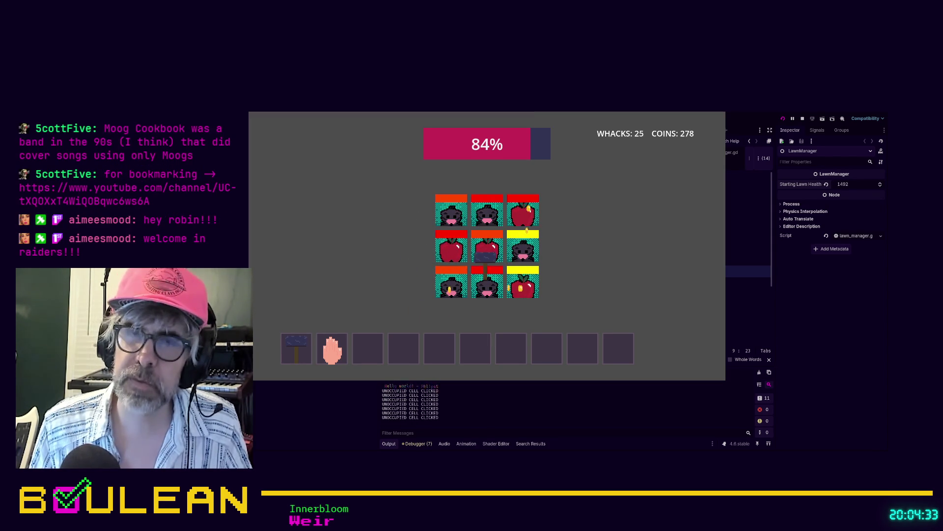
left_click(479, 209)
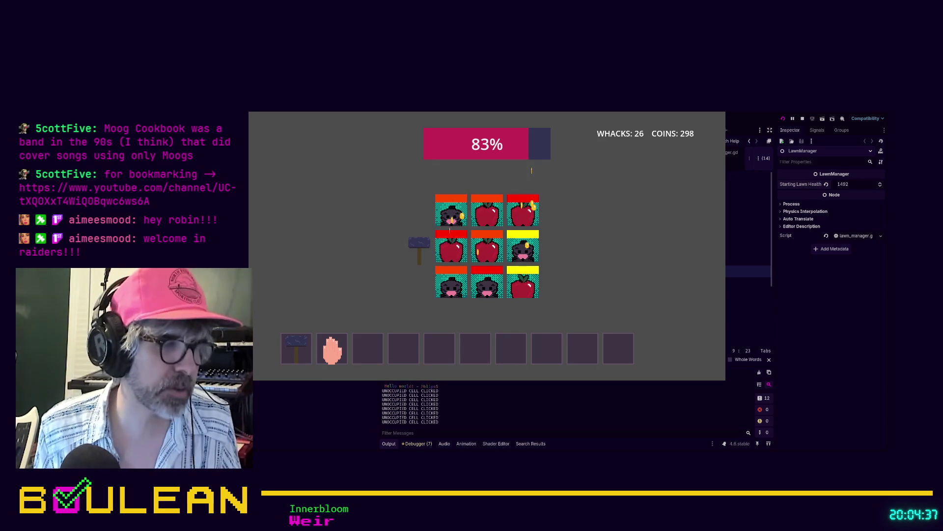
left_click(484, 248)
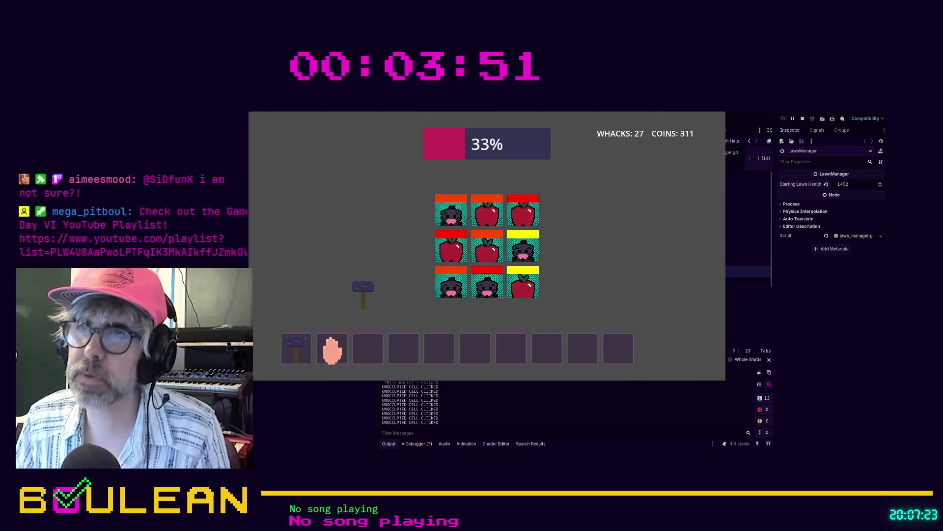
Stop the game with F8 once the lawn health has drained to 33%
key("F8")
Review the update_health_bar function, then switch to the recorded whack sound in Audacity
left_click(527, 328)
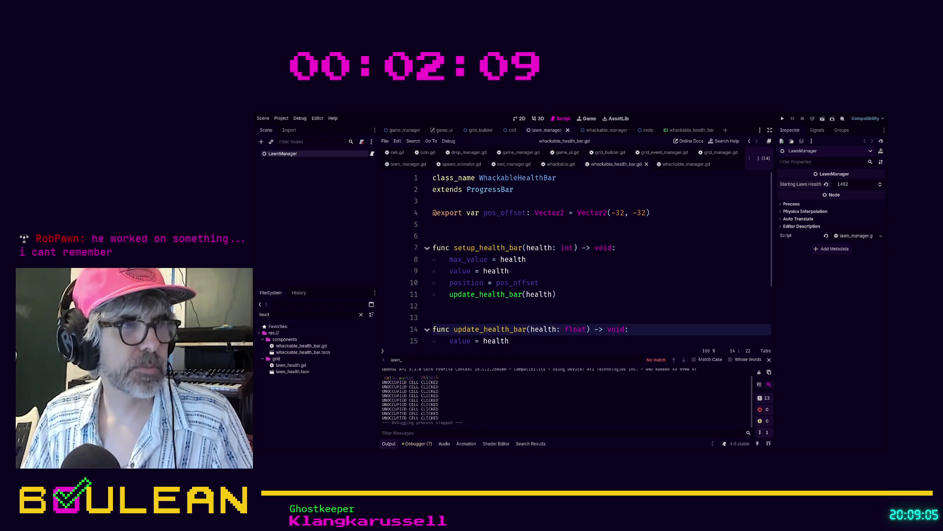
key("alt+Tab")
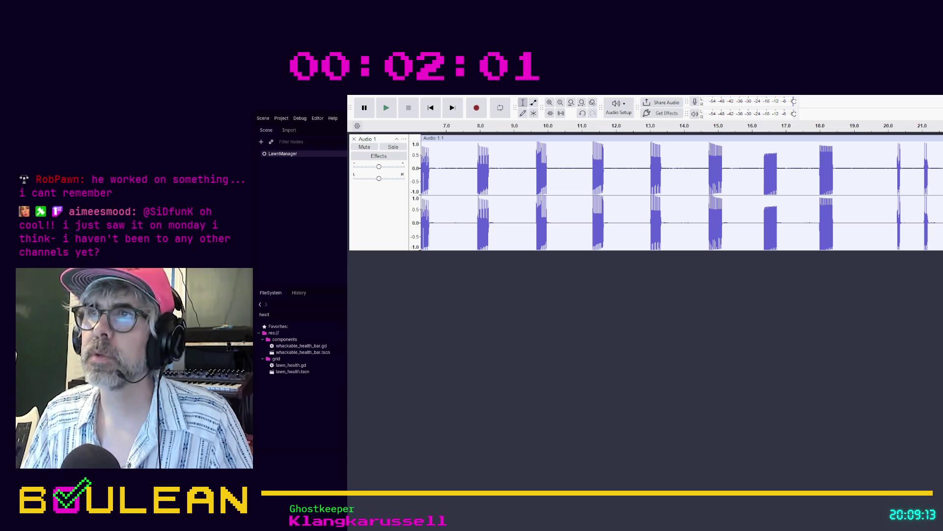
Zoom into the waveform and select the first whack burst, 6.20 to 6.50 s
scroll(446, 312, "left", 5)
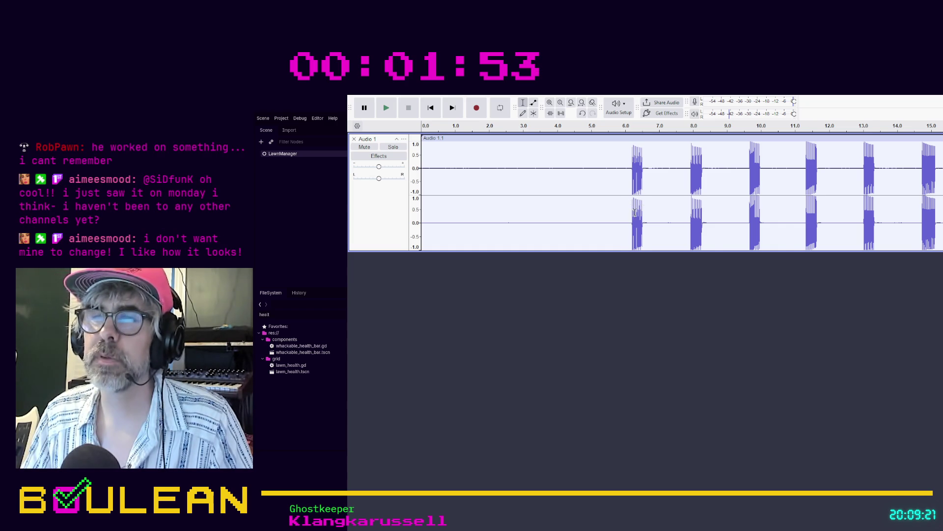
scroll(634, 216, "up", 2, "ctrl")
scroll(630, 221, "up", 1, "ctrl")
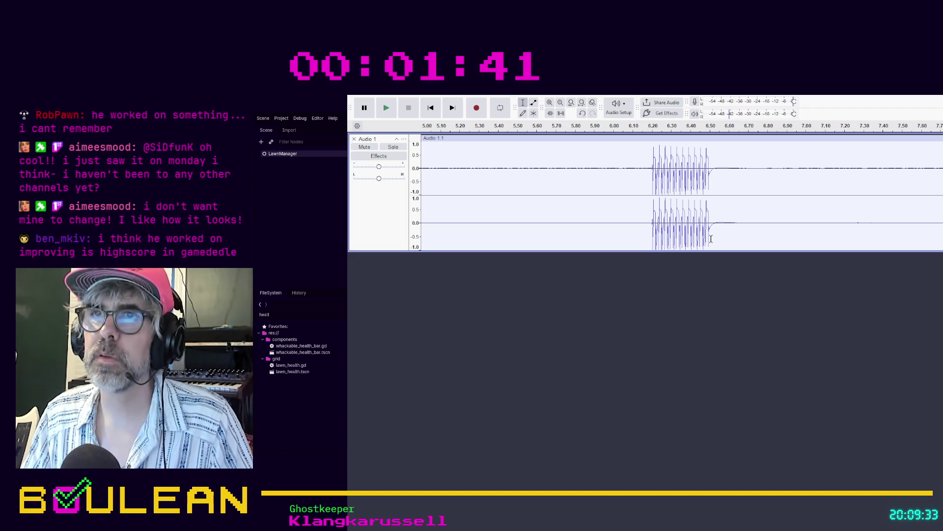
left_click_drag(711, 239, 650, 204)
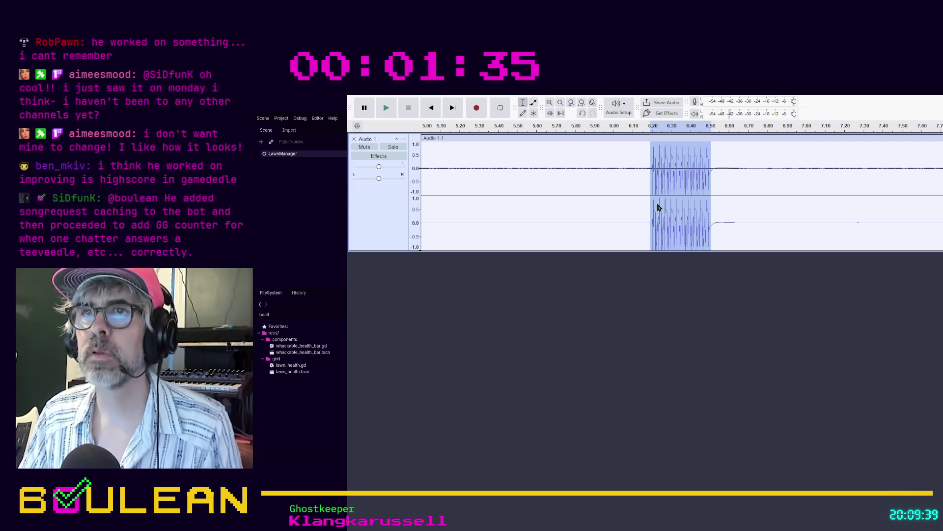
left_click(649, 203)
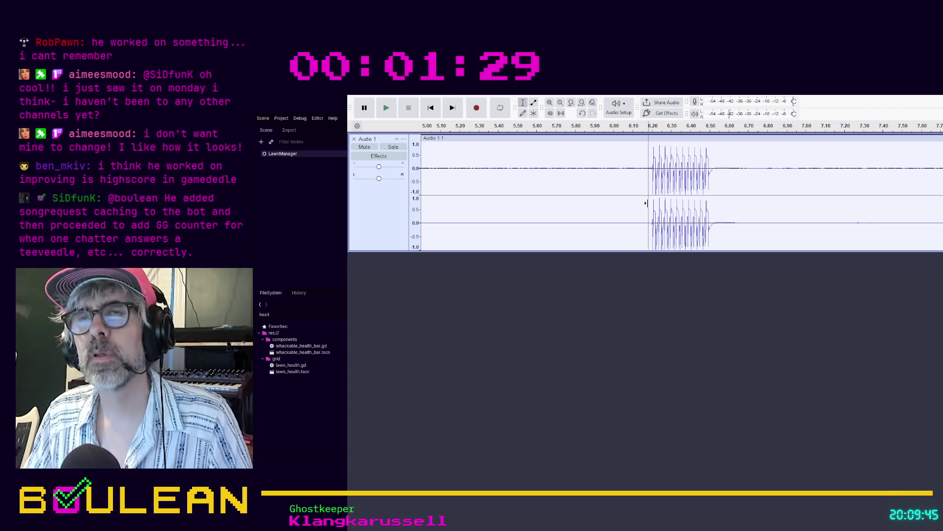
Zoom further and place the edit point at the burst's exact start, just after 6.20 s
scroll(660, 203, "up", 3, "ctrl")
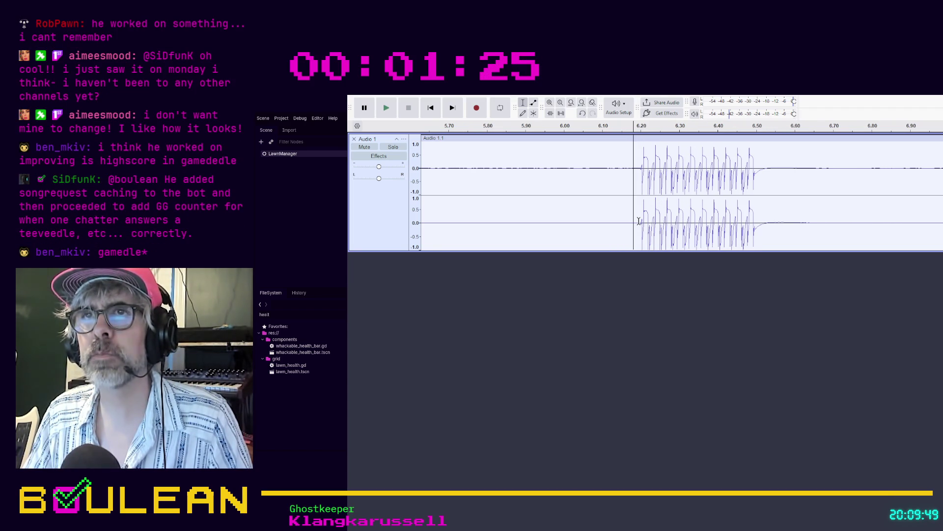
left_click_drag(640, 221, 756, 240)
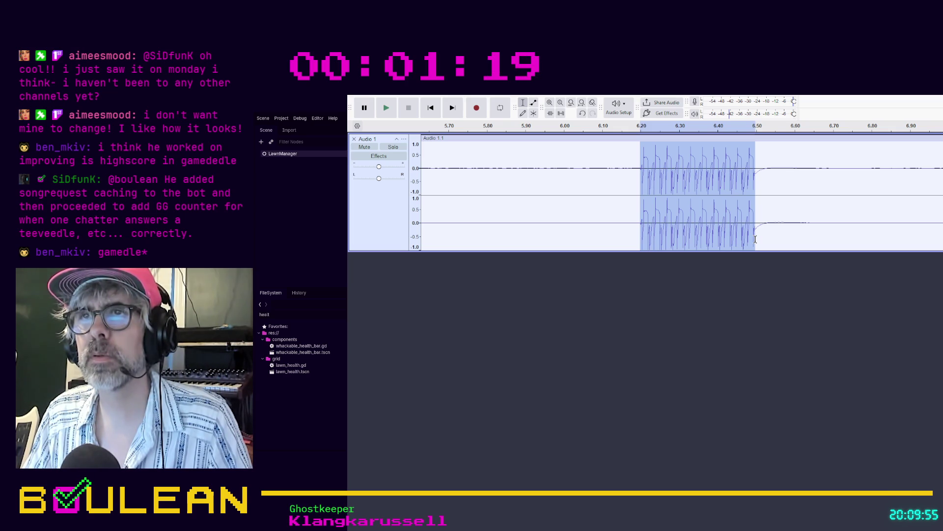
left_click_drag(755, 239, 756, 239)
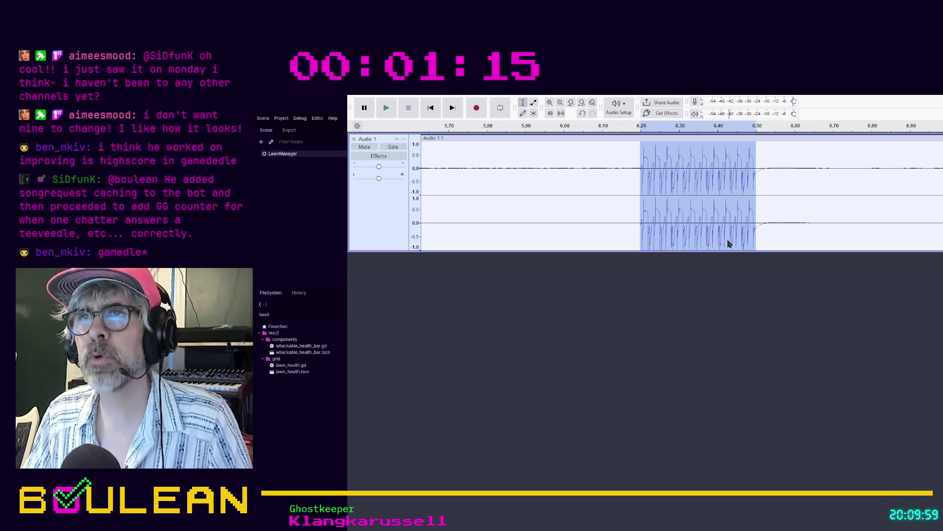
left_click(638, 239)
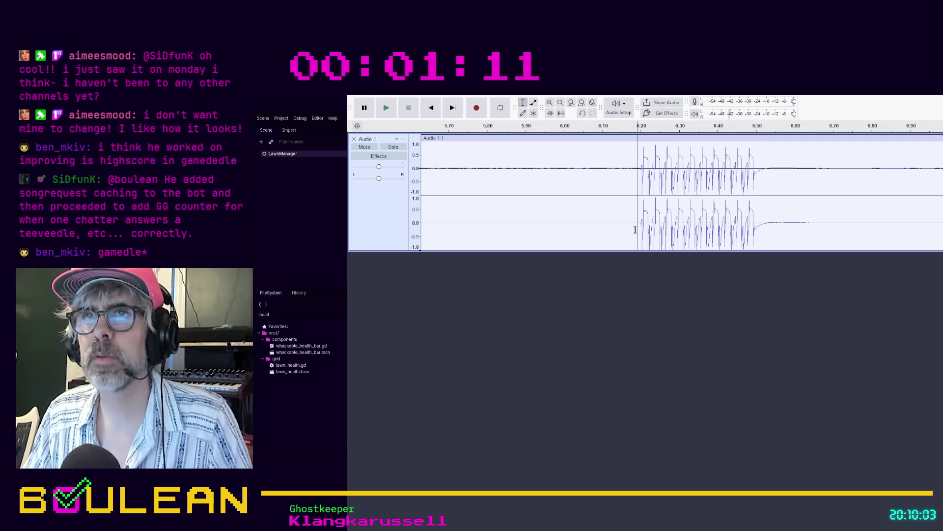
scroll(635, 229, "up", 2, "ctrl")
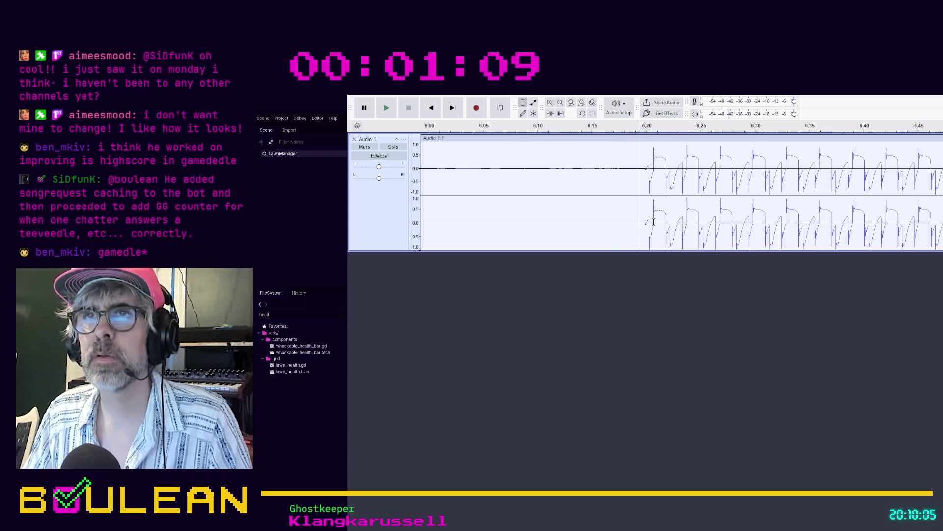
left_click(645, 224)
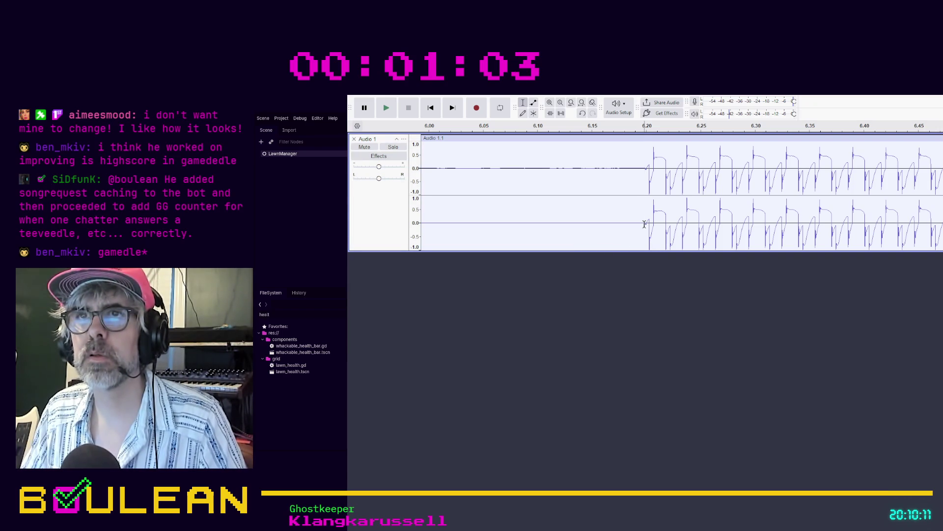
Split the audio at the burst start and delete the leading silent clip
key("ctrl+i")
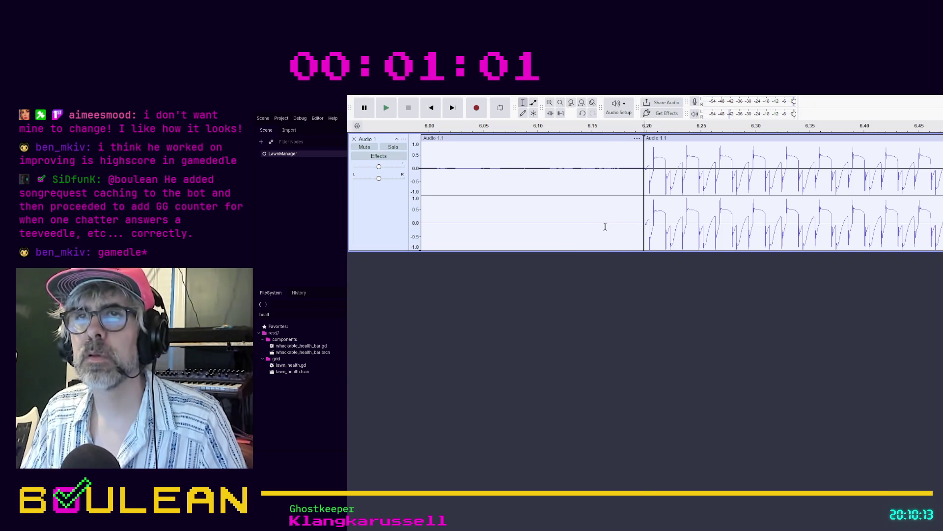
left_click(606, 224)
left_click(593, 140)
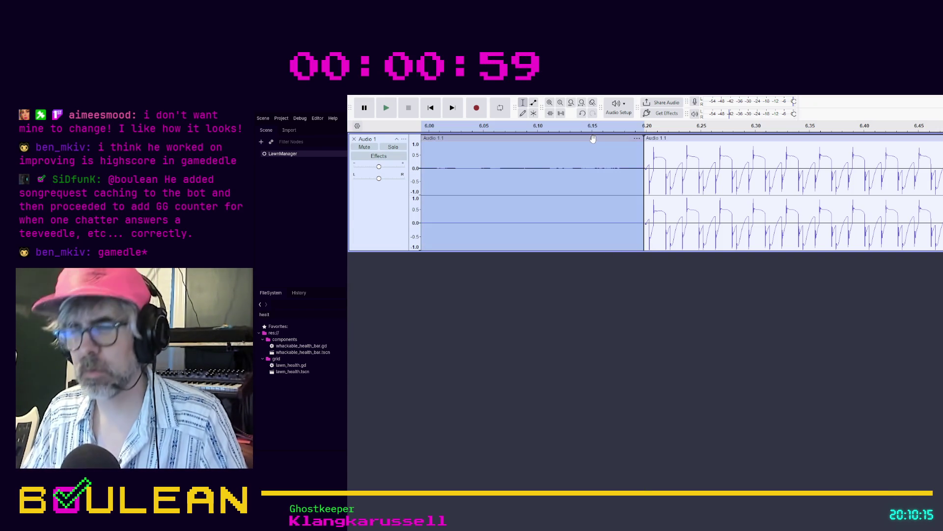
key("Delete")
Move the whack clip left to about 5.54 s and play the track back
left_click_drag(699, 139, 420, 148)
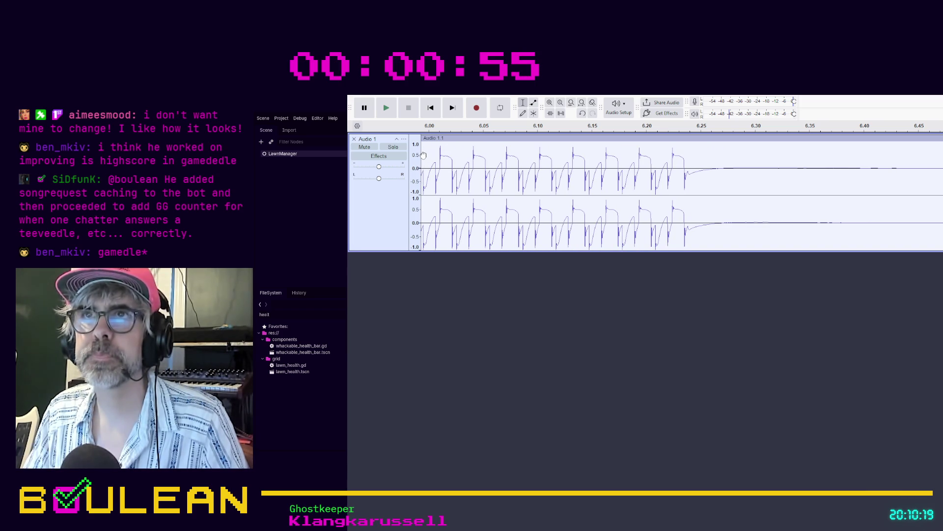
scroll(677, 225, "down", 3)
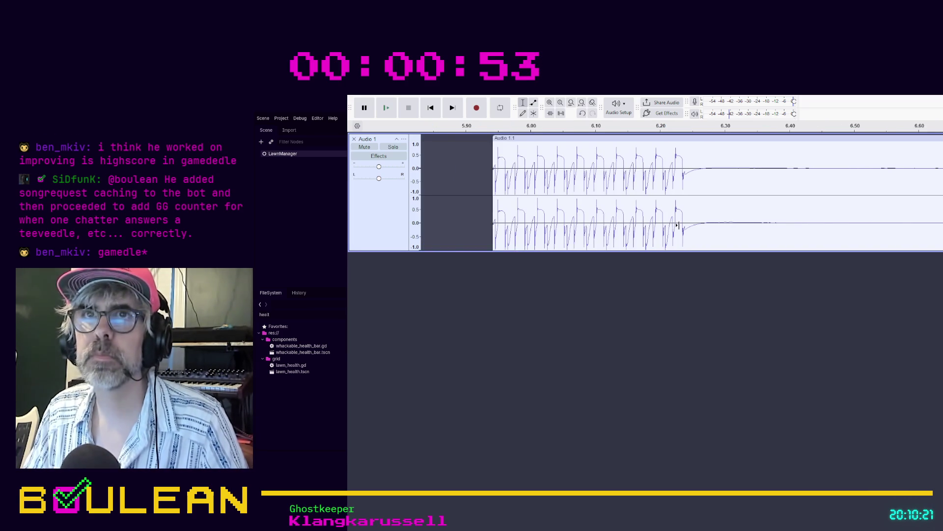
scroll(677, 225, "down", 2)
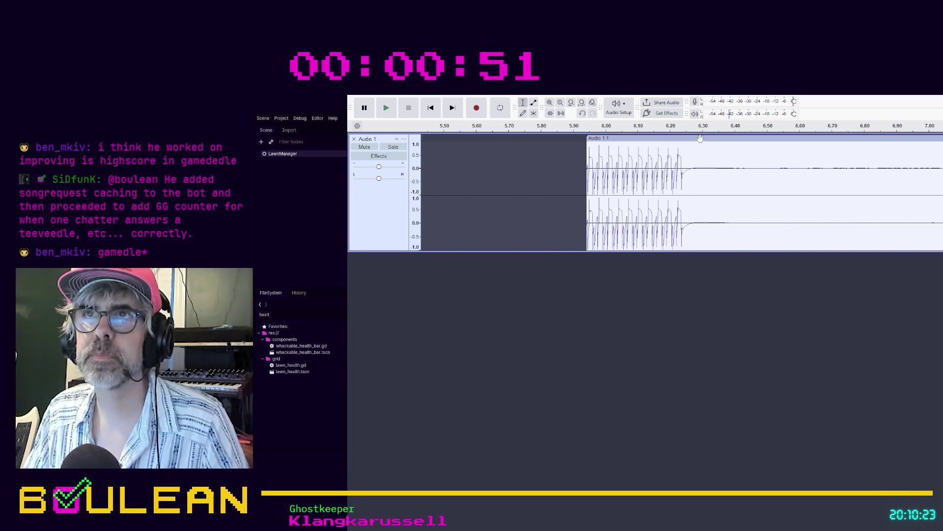
left_click_drag(689, 139, 561, 133)
left_click(494, 301)
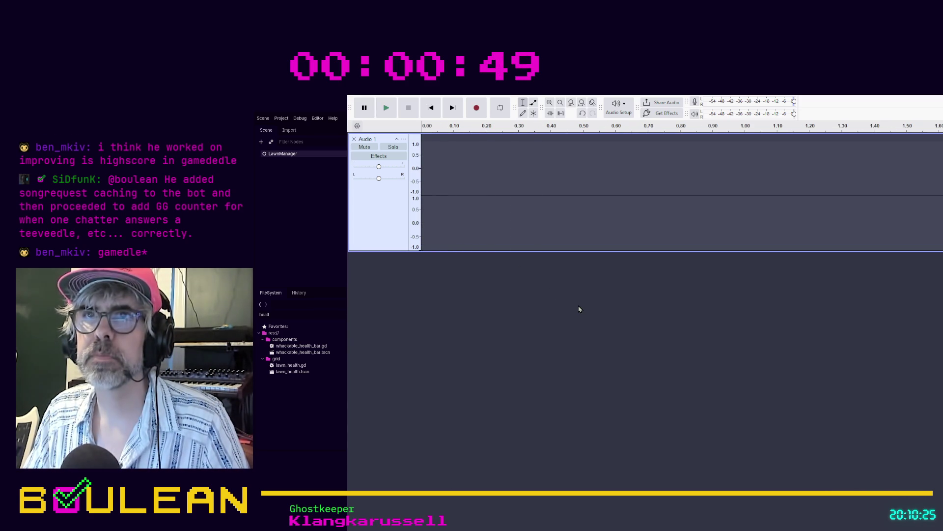
key("space")
key("space")
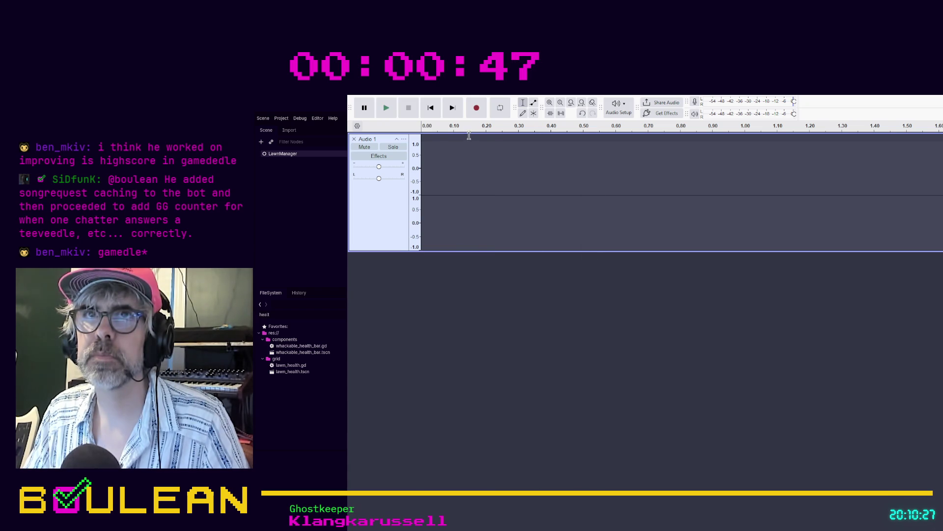
scroll(489, 178, "down", 2, "ctrl")
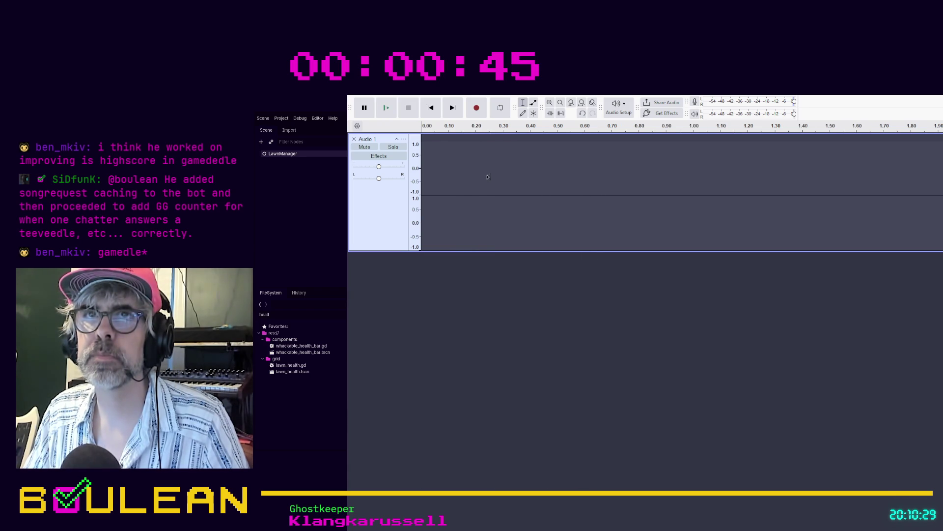
Drag the clip toward the timeline start and loop-play the 18 to 20 second region
scroll(489, 181, "down", 3, "ctrl")
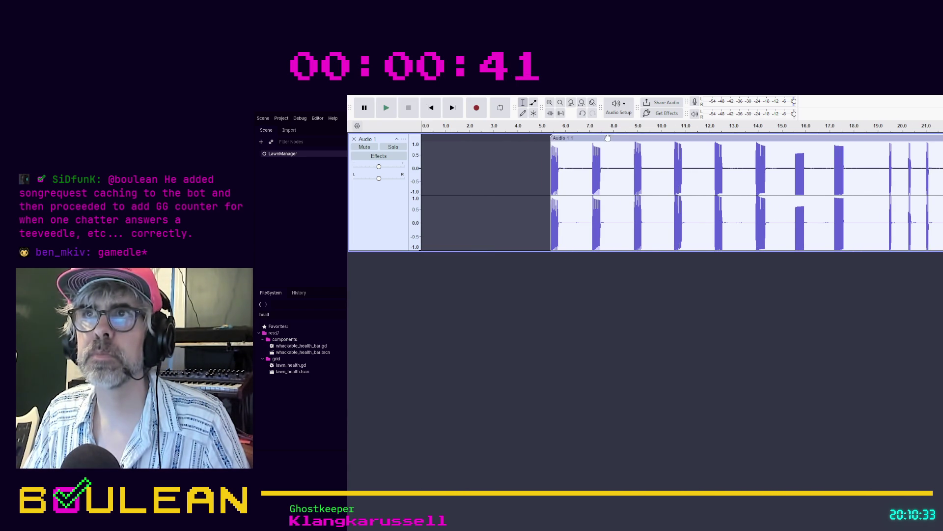
left_click_drag(611, 142, 452, 141)
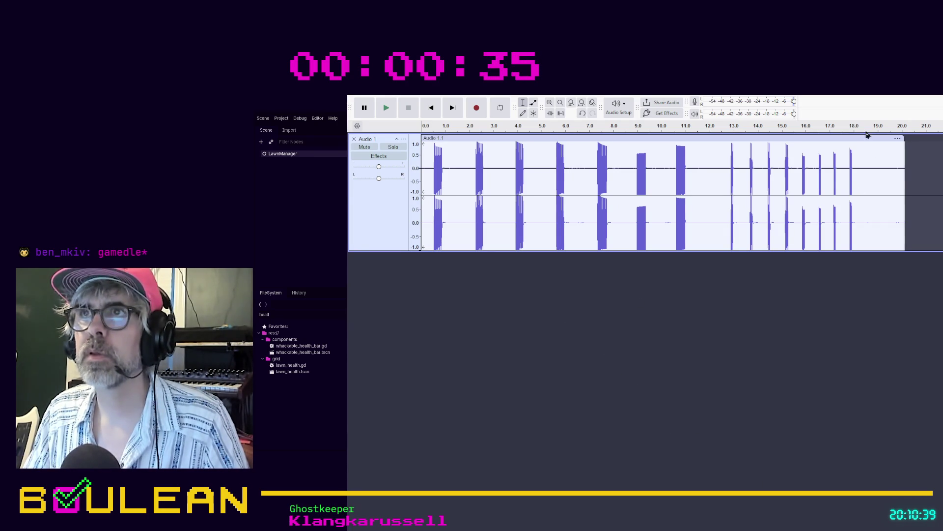
mouse_move(850, 129)
left_mouse_down()
mouse_move(860, 128)
mouse_move(839, 129)
mouse_move(905, 128)
left_mouse_up()
key("space")
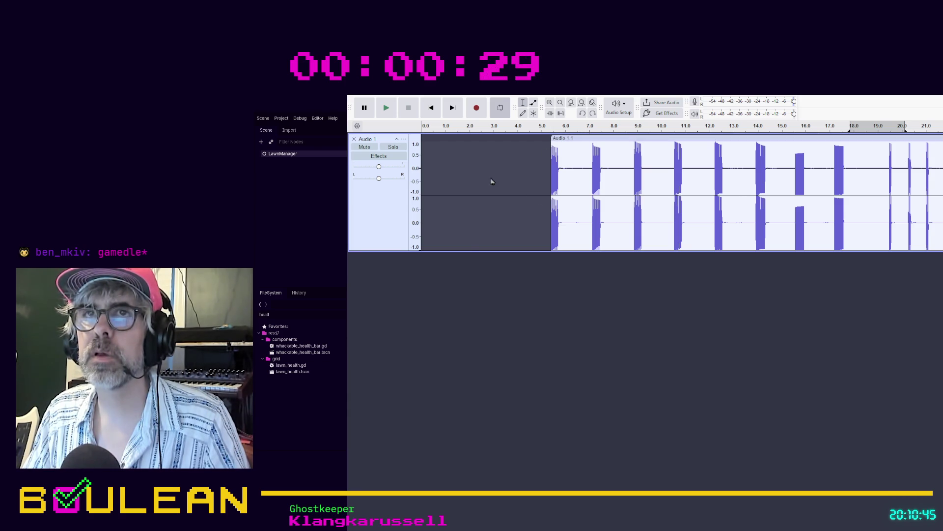
Shift the recording further left so it starts at time 0
left_click(503, 255)
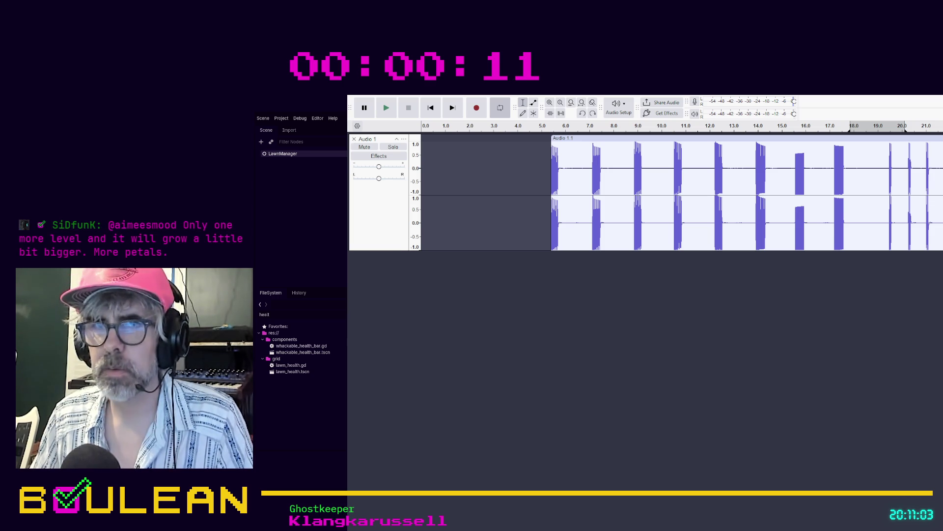
key("alt+Tab")
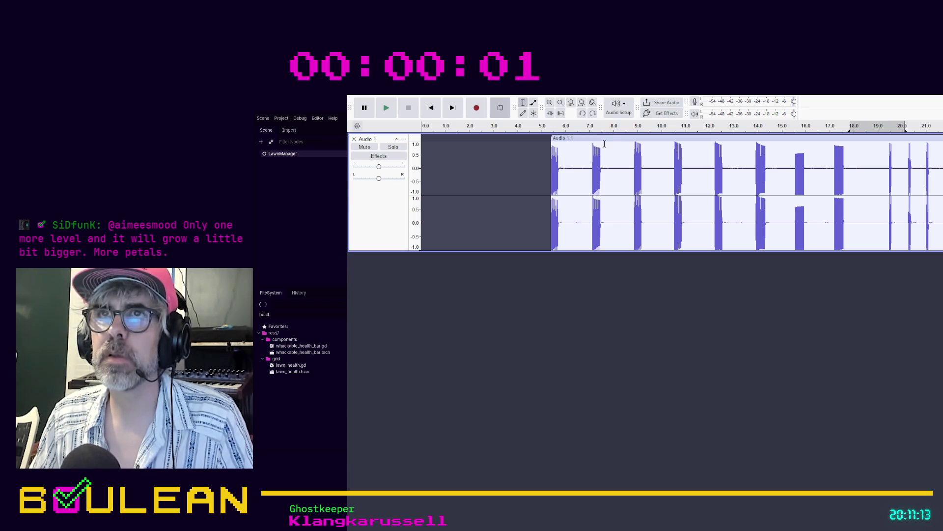
left_click_drag(607, 136, 391, 152)
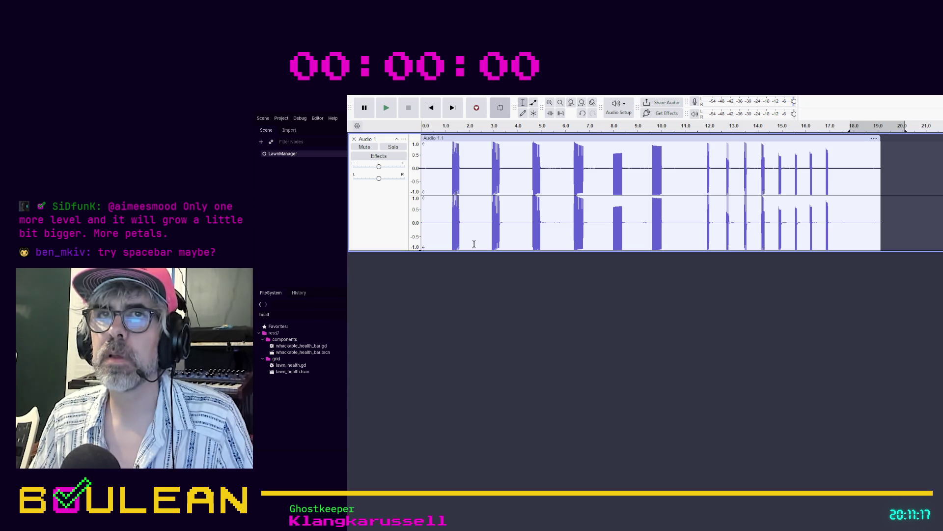
Nudge Audio 1 right so its first whack burst starts at exactly 0 s
left_click_drag(457, 139, 495, 149)
left_click_drag(495, 149, 494, 153)
scroll(442, 189, "up", 2)
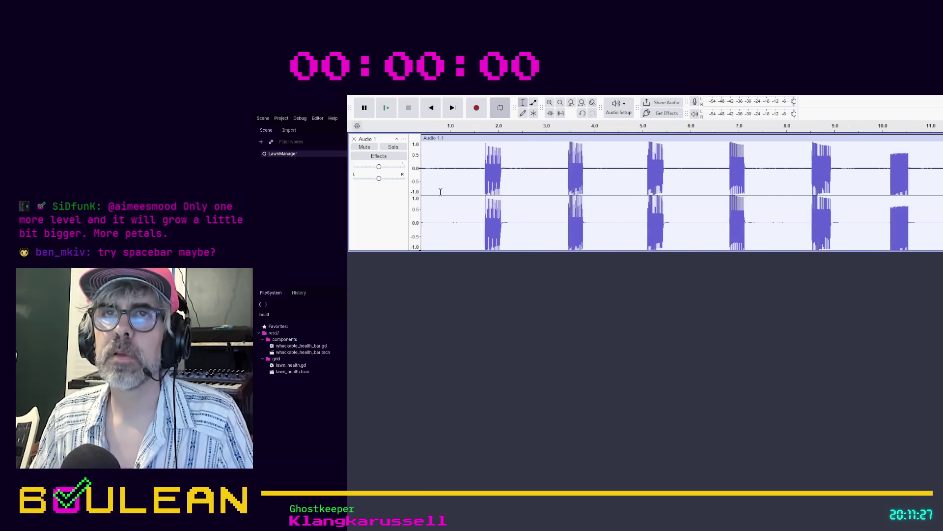
scroll(450, 183, "left", 2)
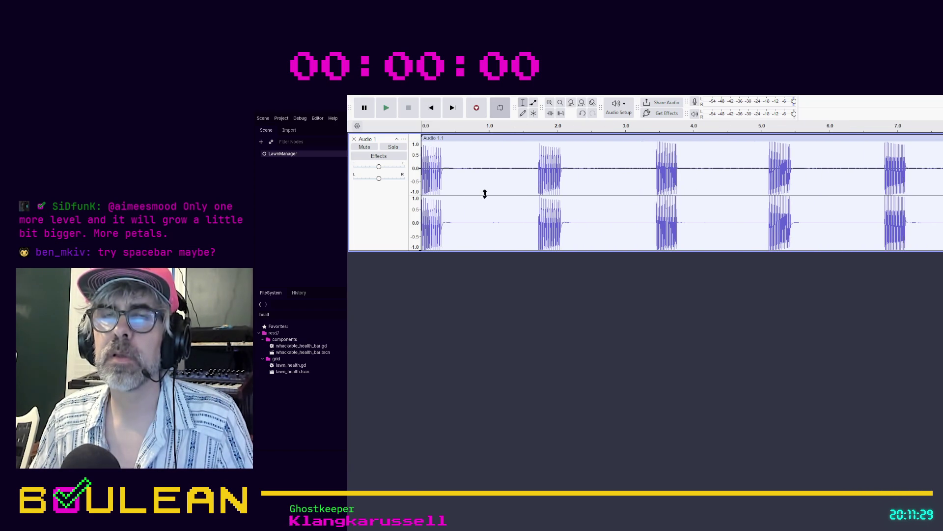
scroll(463, 178, "up", 3)
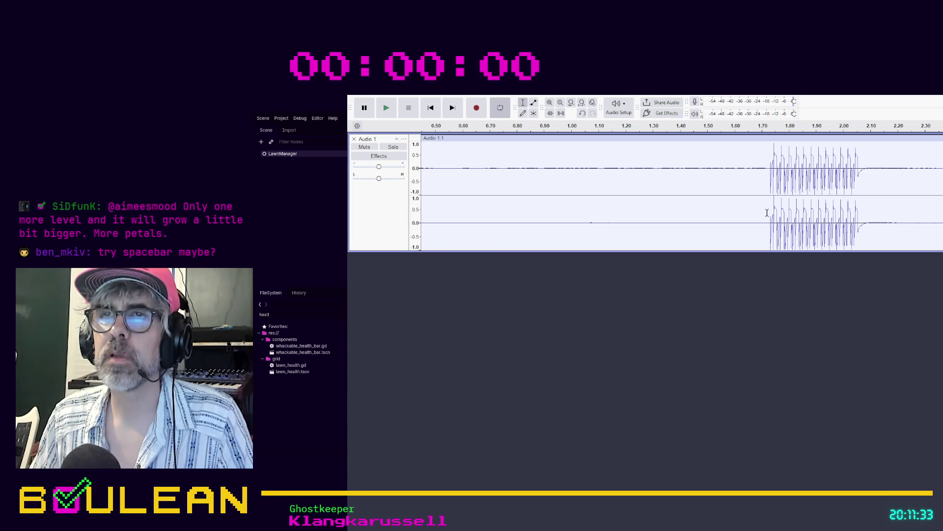
scroll(545, 216, "left", 3)
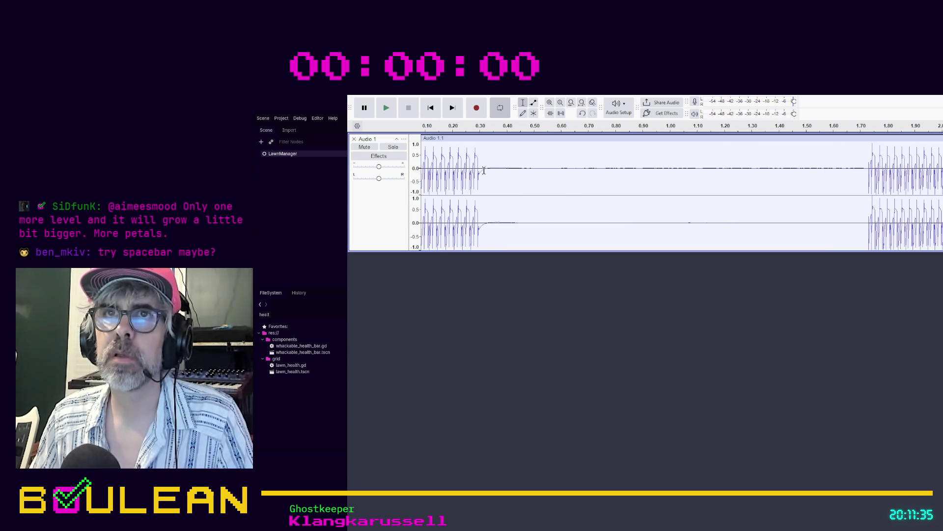
Split out and delete the silence after the first whack, sliding the second whack to about 0.30 s
mouse_move(484, 170)
left_mouse_down()
mouse_move(557, 194)
mouse_move(848, 206)
mouse_move(866, 225)
left_mouse_up()
key("ctrl+i")
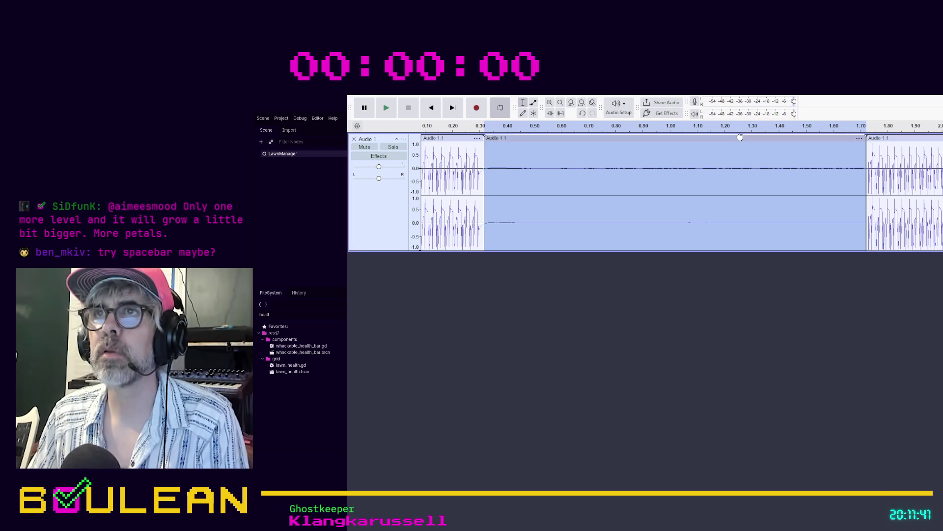
key("Delete")
mouse_move(927, 137)
left_mouse_down()
mouse_move(639, 144)
mouse_move(546, 158)
mouse_move(615, 177)
mouse_move(942, 217)
left_mouse_up()
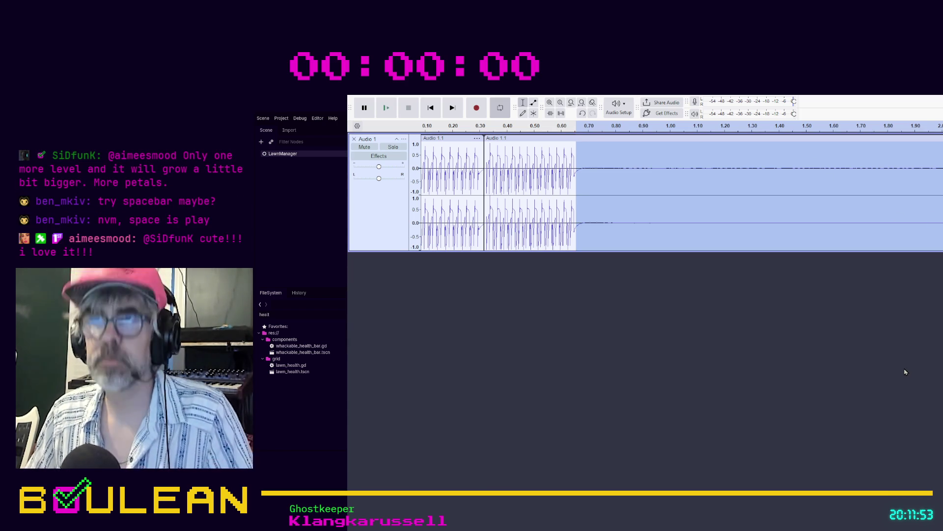
Delete the audio after the second whack and the third whack's lead-in, moving it to about 0.65 s
key("ctrl+i")
key("Delete")
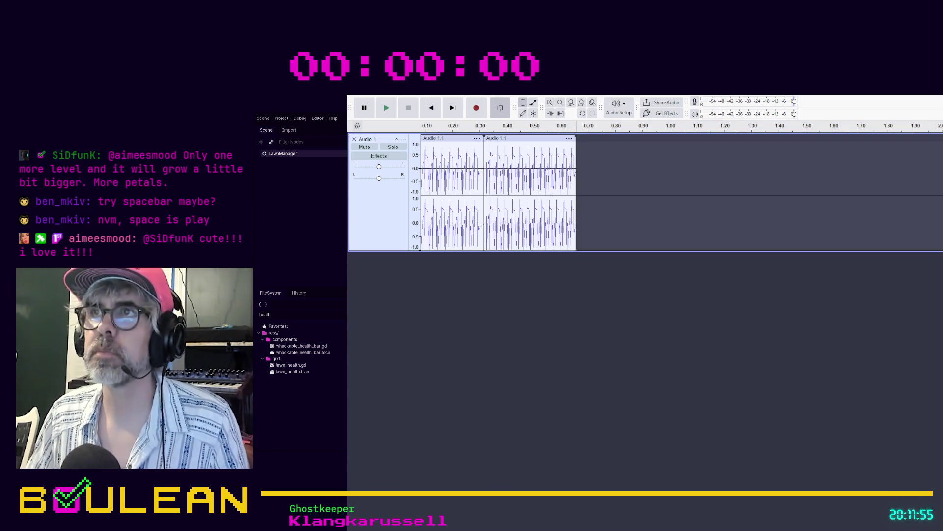
key("r")
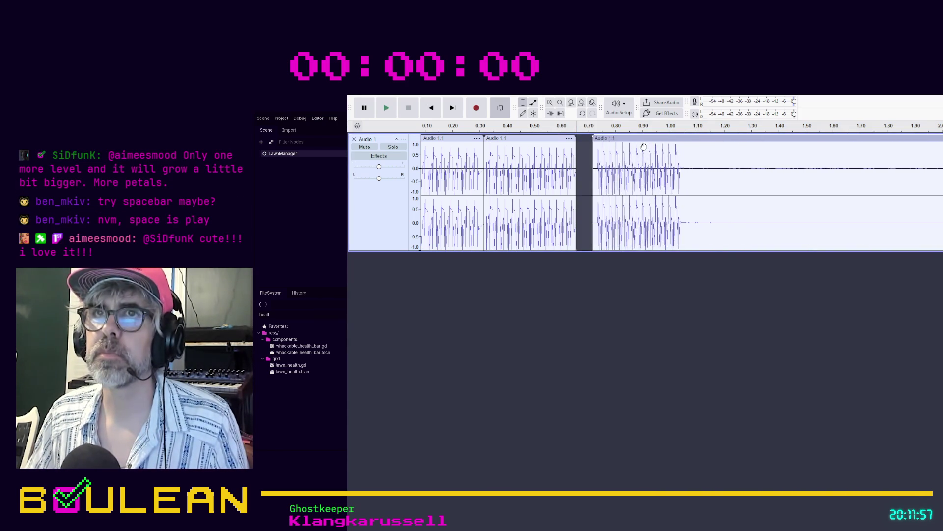
key("space")
scroll(619, 164, "up", 2)
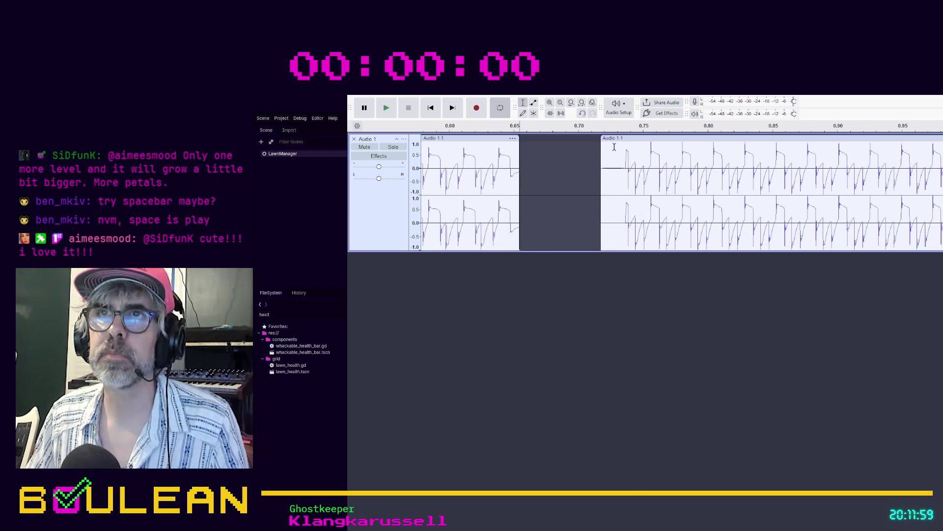
left_click_drag(619, 167, 597, 169)
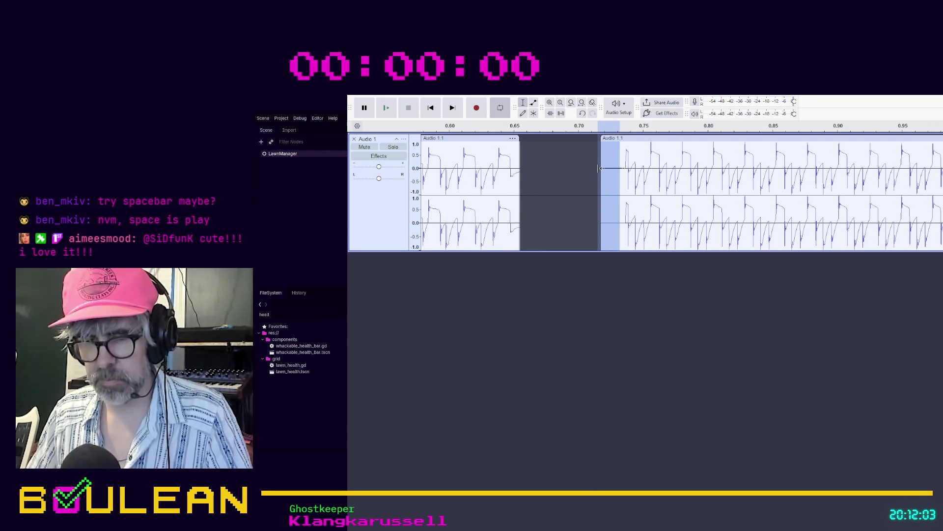
key("Delete")
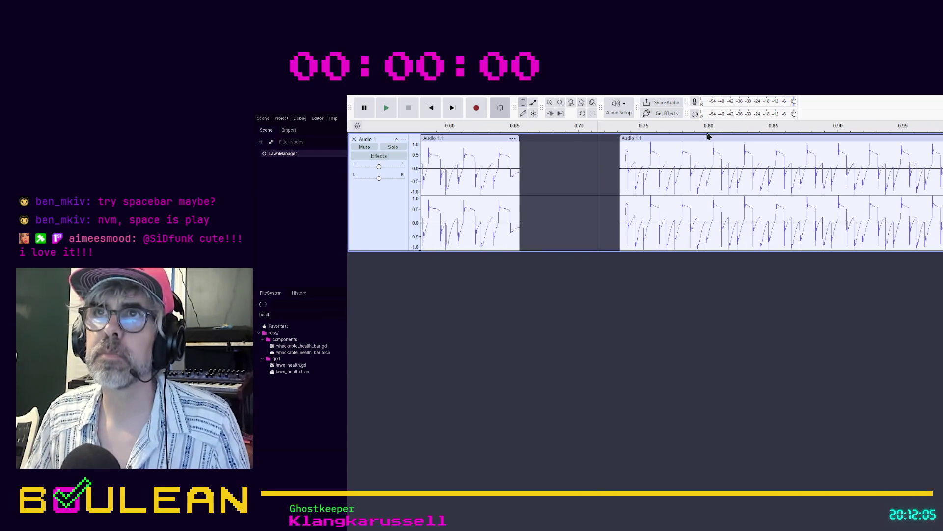
left_click_drag(707, 136, 603, 138)
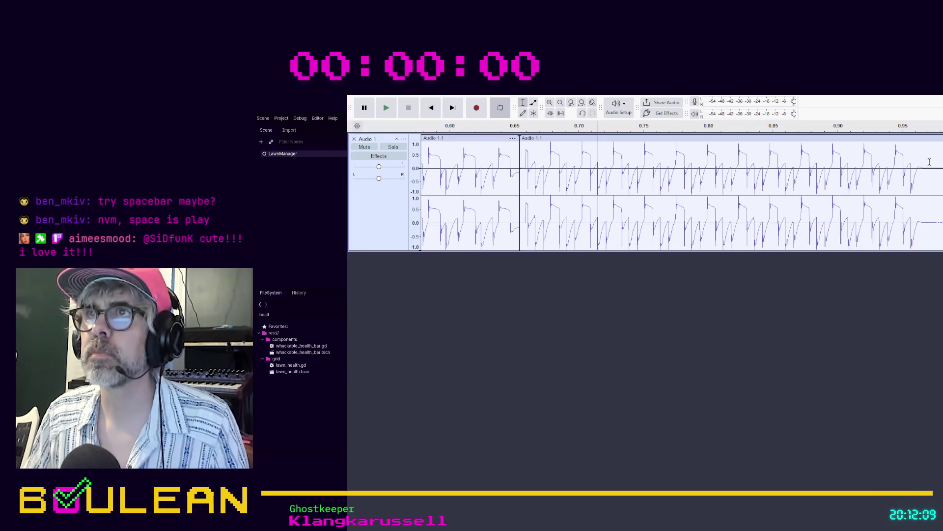
Delete the next silent stretch and butt the fourth whack against the third at about 0.97 s
mouse_move(924, 164)
left_mouse_down()
mouse_move(942, 164)
mouse_move(731, 164)
mouse_move(942, 164)
left_mouse_up()
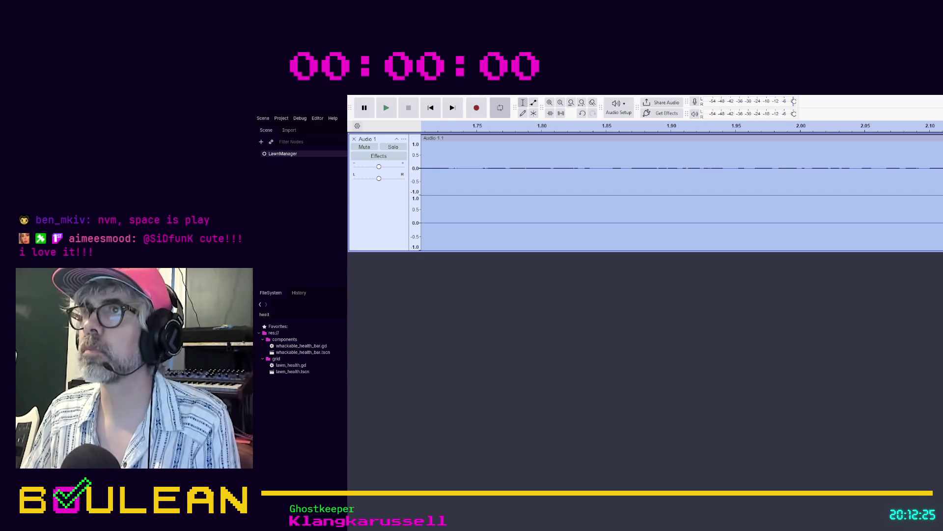
key("Delete")
scroll(845, 194, "down", 2)
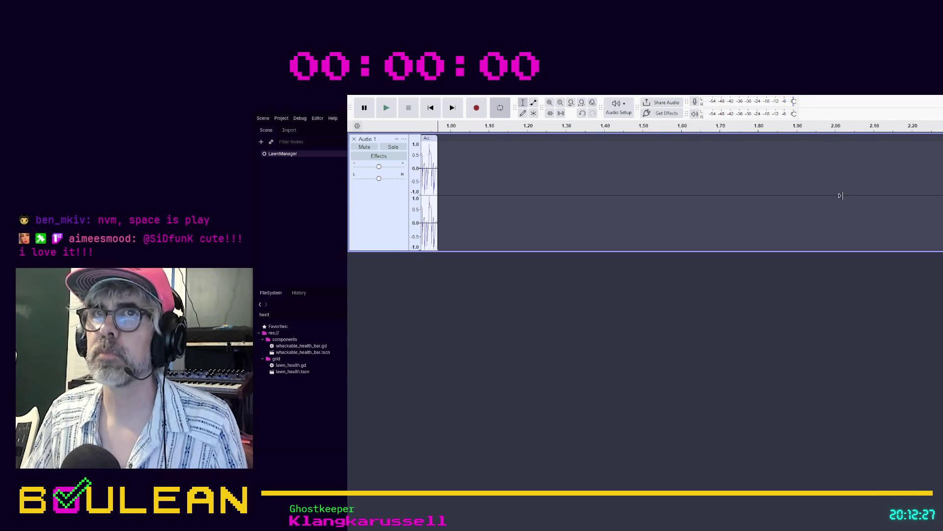
left_click_drag(931, 138, 565, 138)
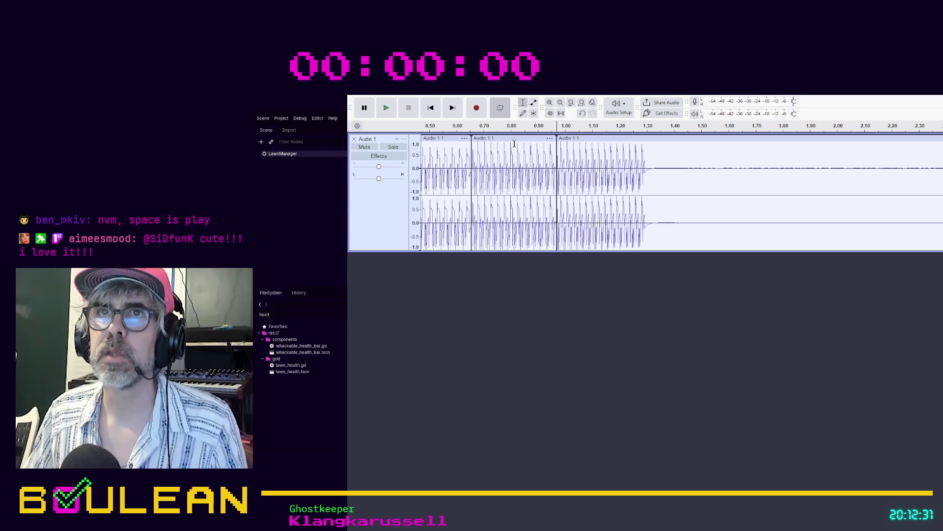
left_click(551, 141)
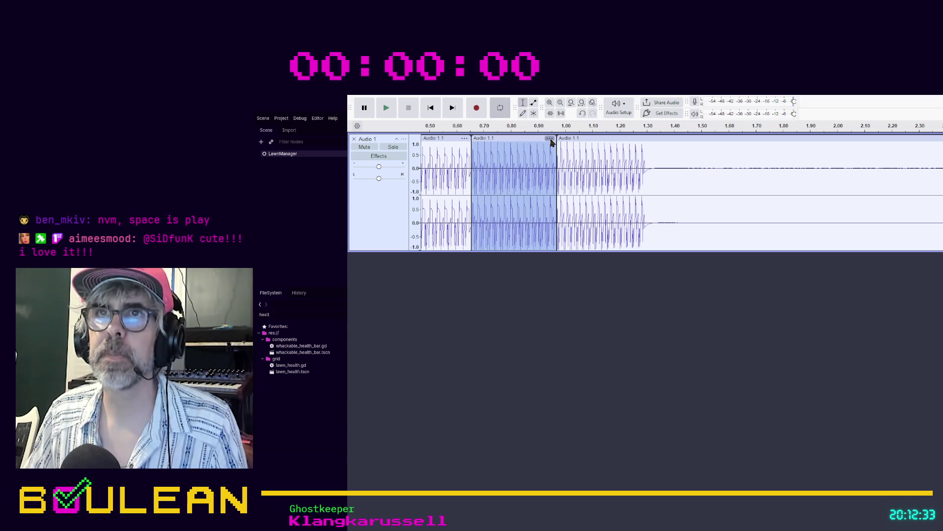
left_click(492, 235)
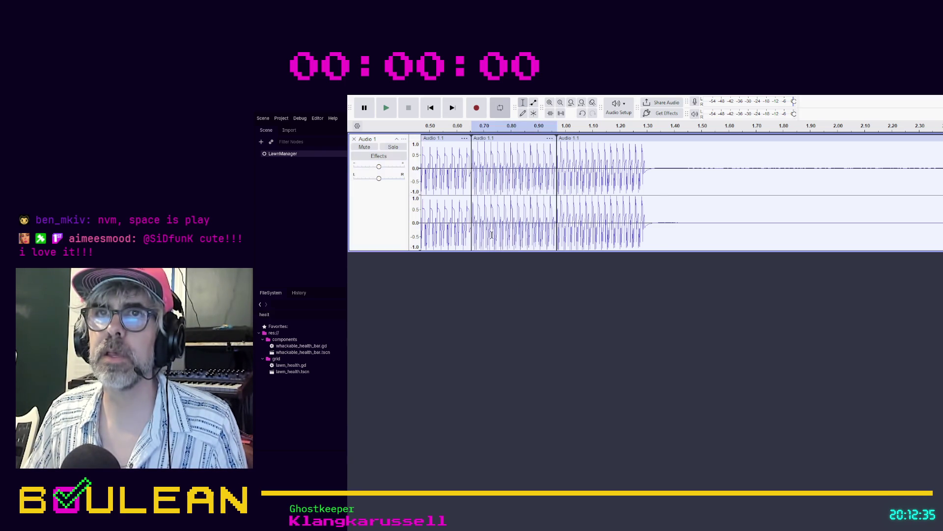
scroll(436, 198, "left", 5)
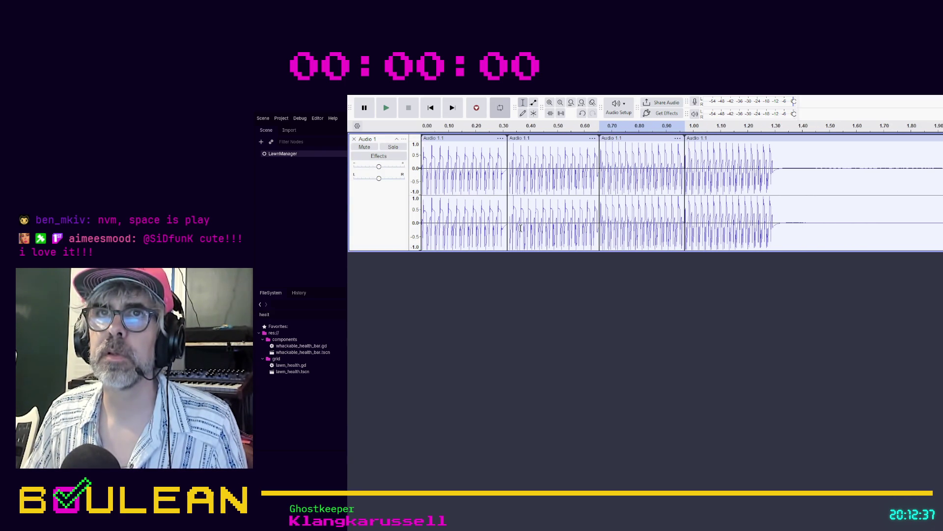
Rename the first, second and third whack clips C1, D1 and E1
left_click(503, 140)
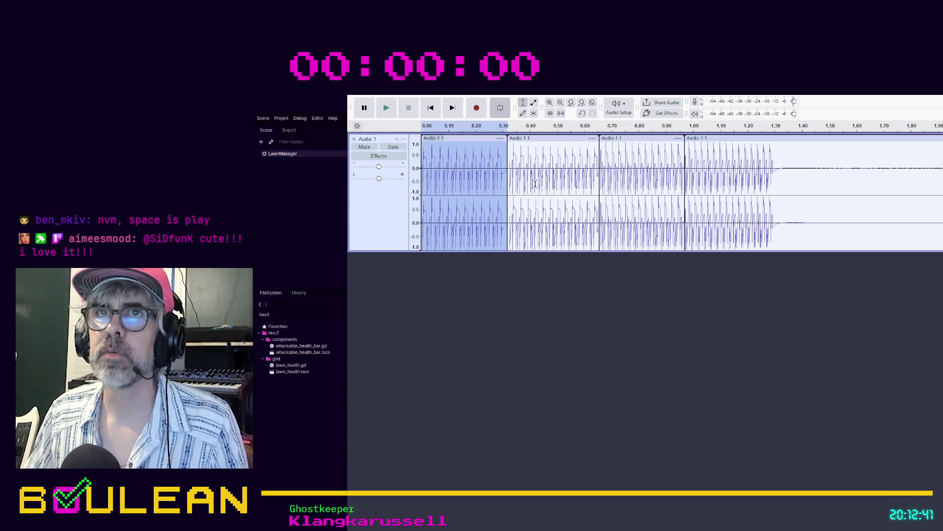
type("C")
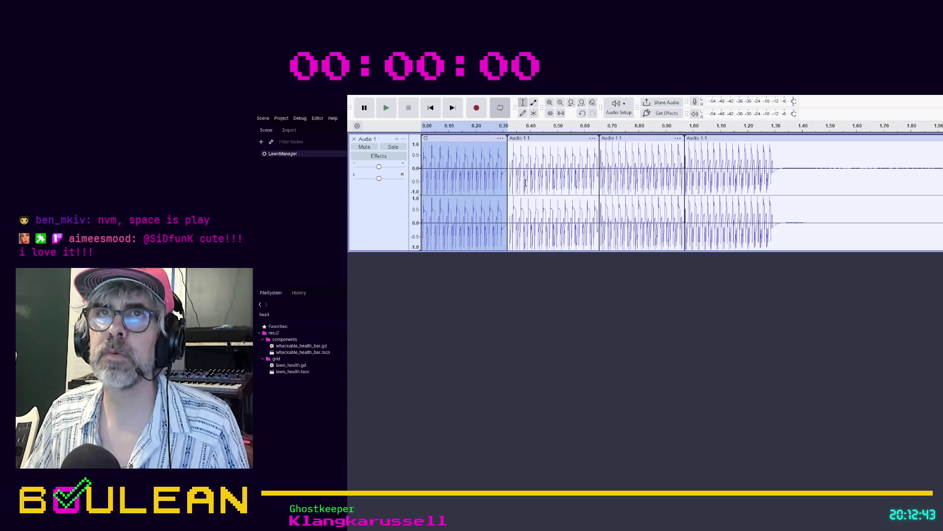
type("1")
left_click(551, 142)
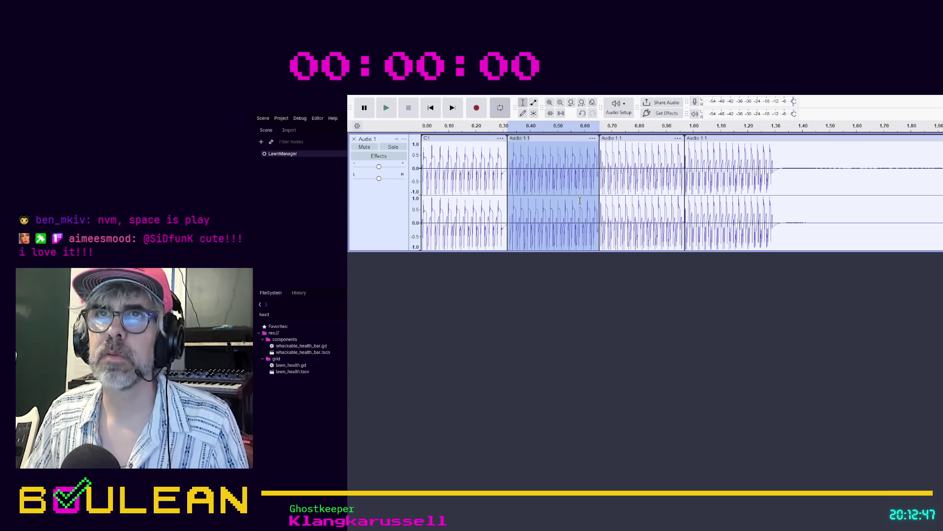
type("D1")
left_click(620, 138)
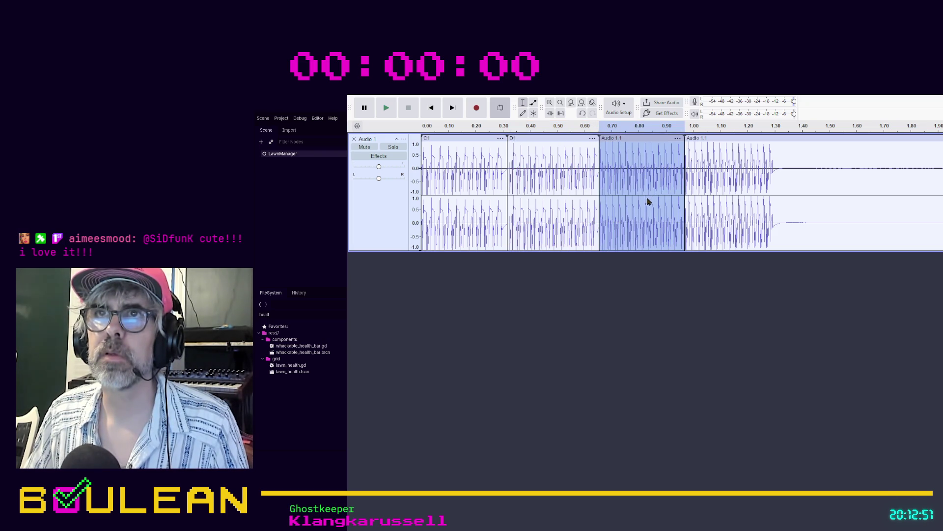
key("ctrl+F2")
type("E")
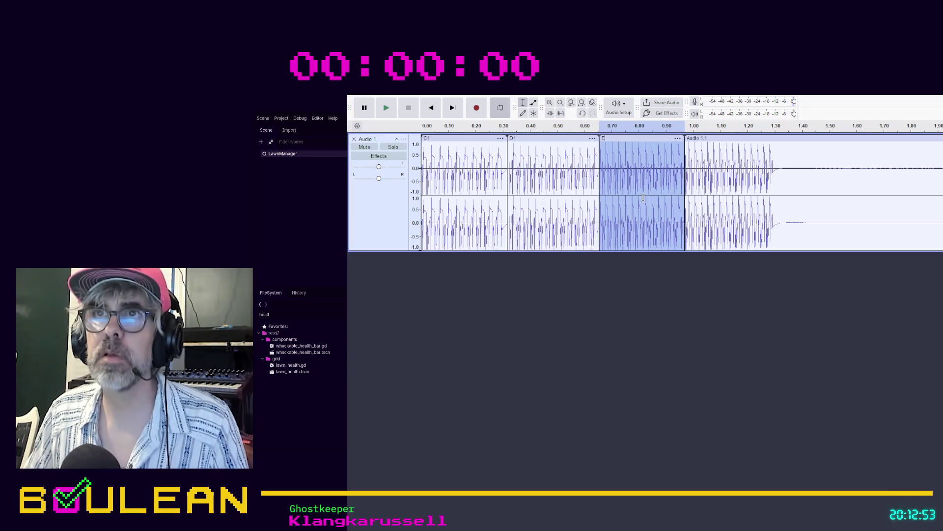
type("1")
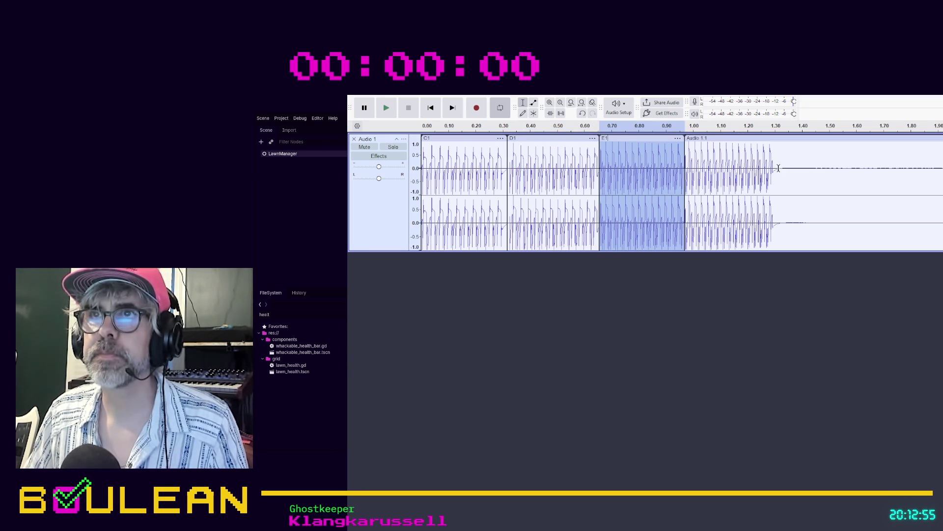
Split off and delete the silence after 1.30 s, moving the fifth whack clip to start at 1.30 s
scroll(778, 168, "up", 2, "ctrl")
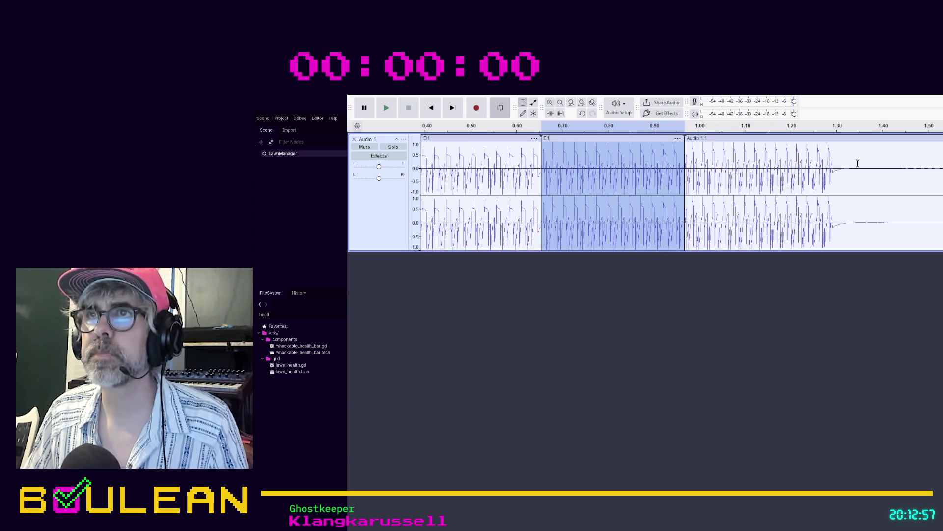
left_click_drag(836, 170, 942, 170)
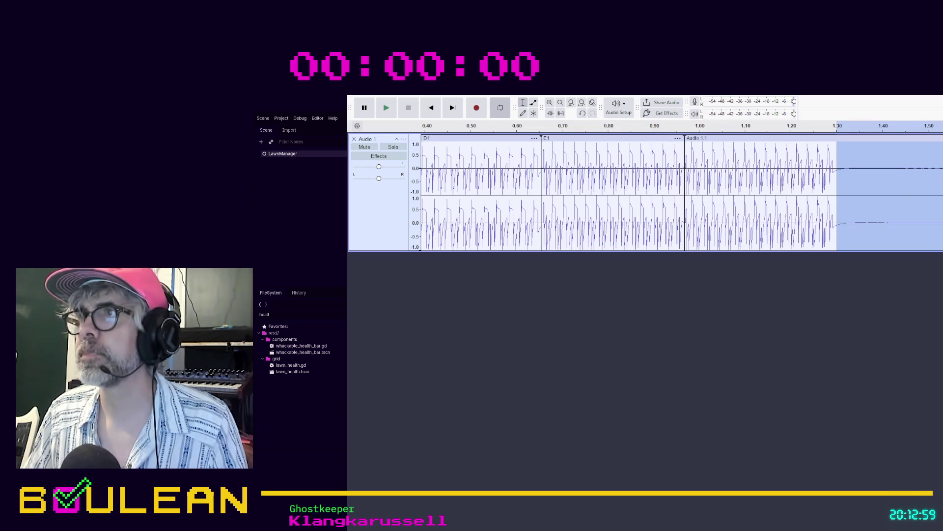
scroll(638, 191, "right", 4)
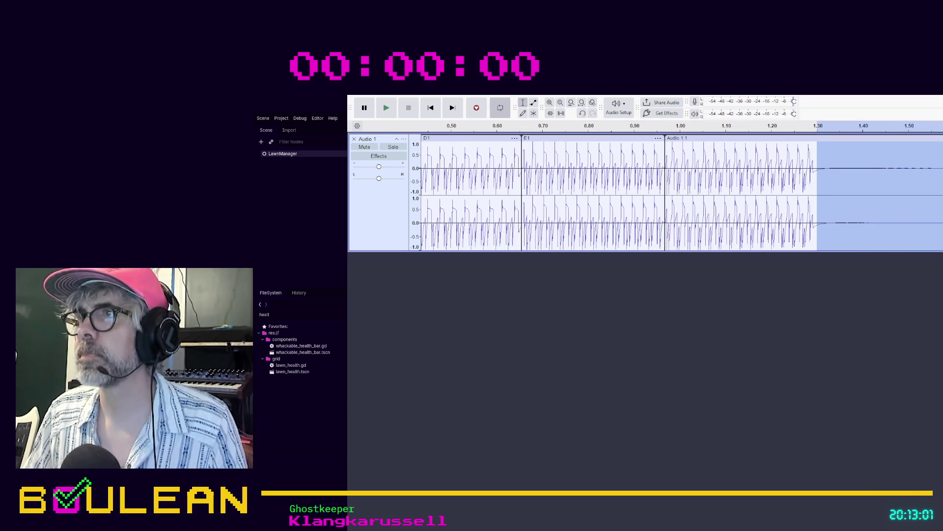
scroll(639, 191, "right", 1)
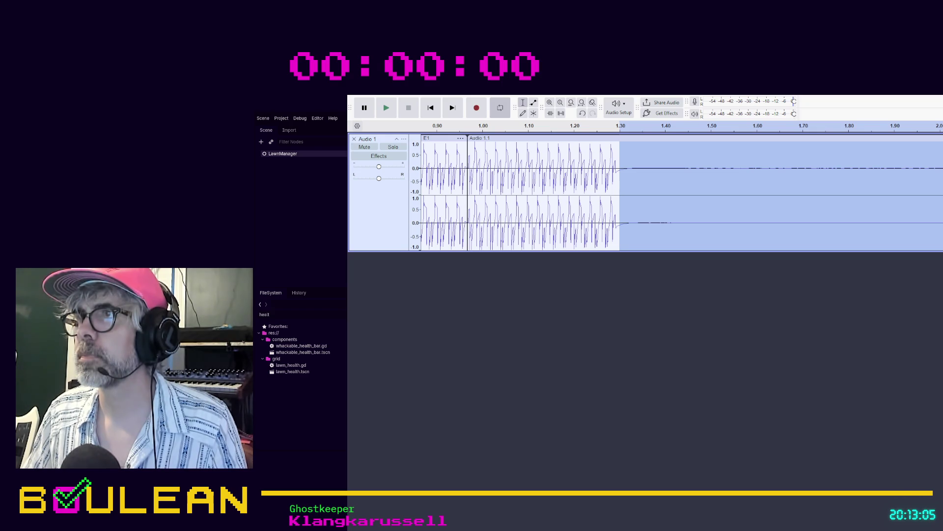
key("ctrl+i")
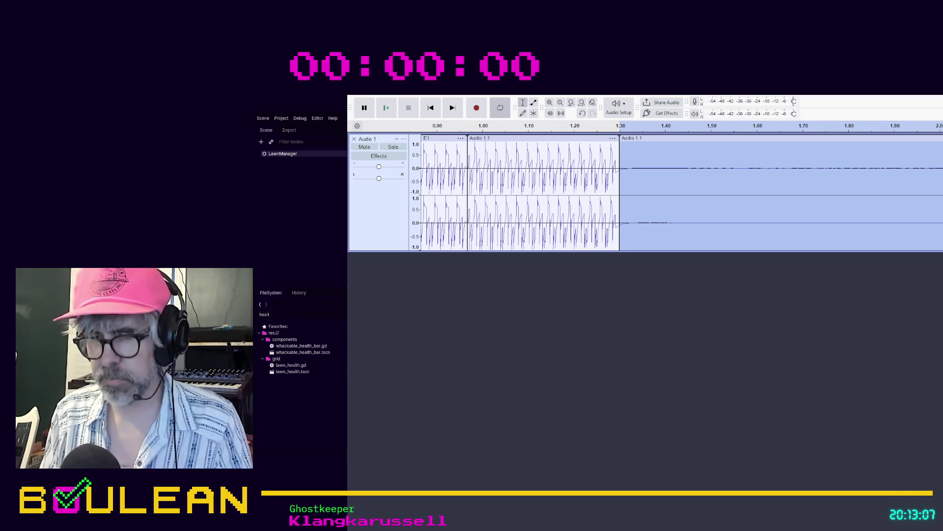
key("Delete")
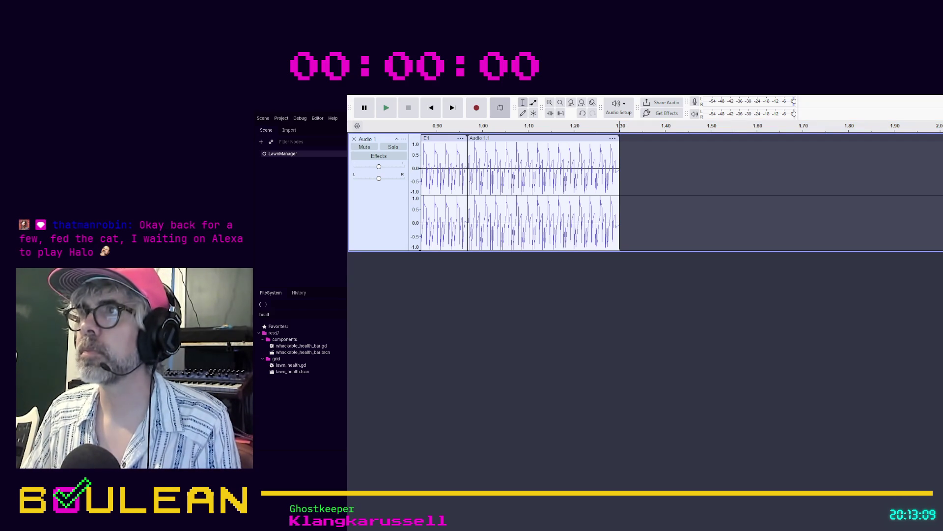
left_click_drag(934, 173, 657, 174)
Rename the fourth whack clip F1 and the fifth G1
left_click(529, 139)
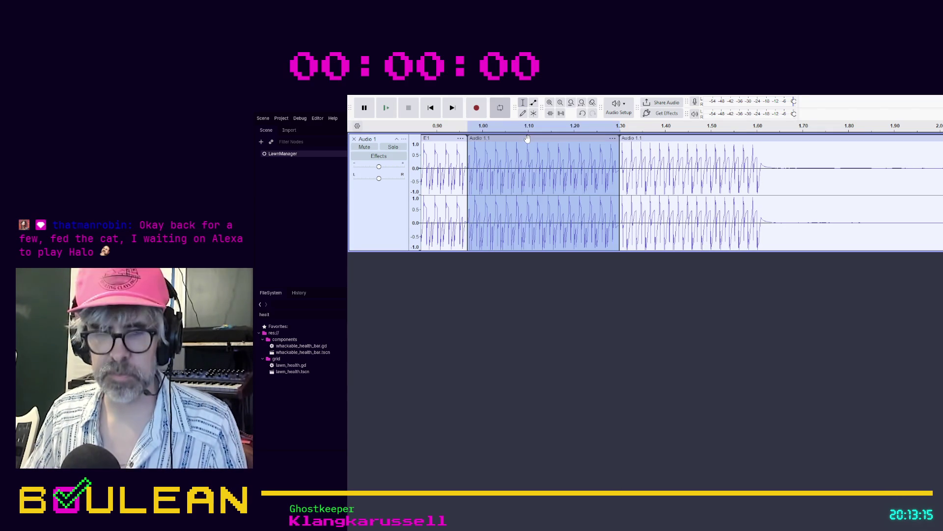
double_click(527, 140)
type("F1")
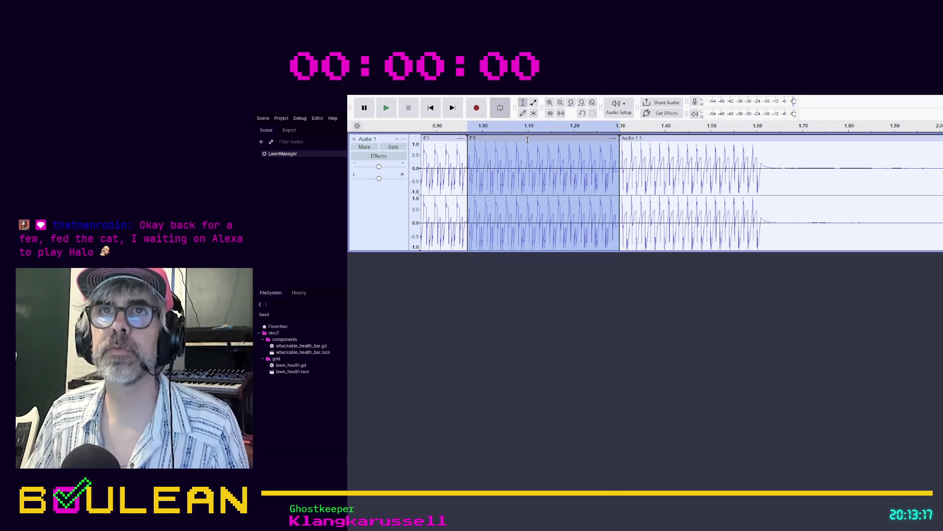
key("Return")
left_click(653, 138)
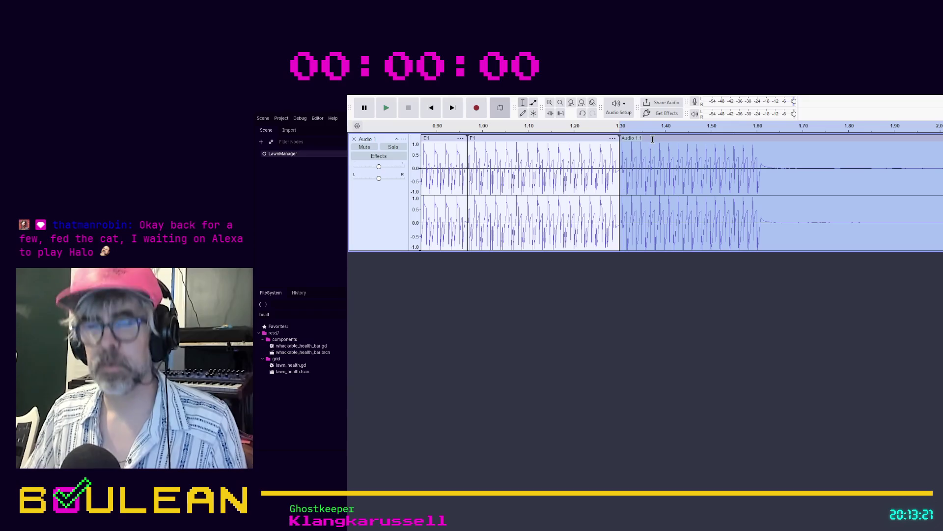
type("G1")
key("Return")
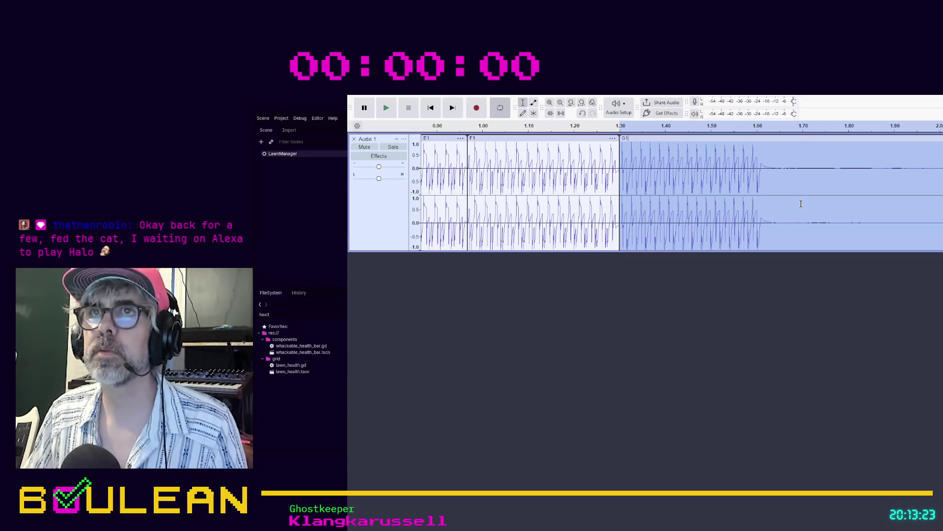
left_click(801, 203)
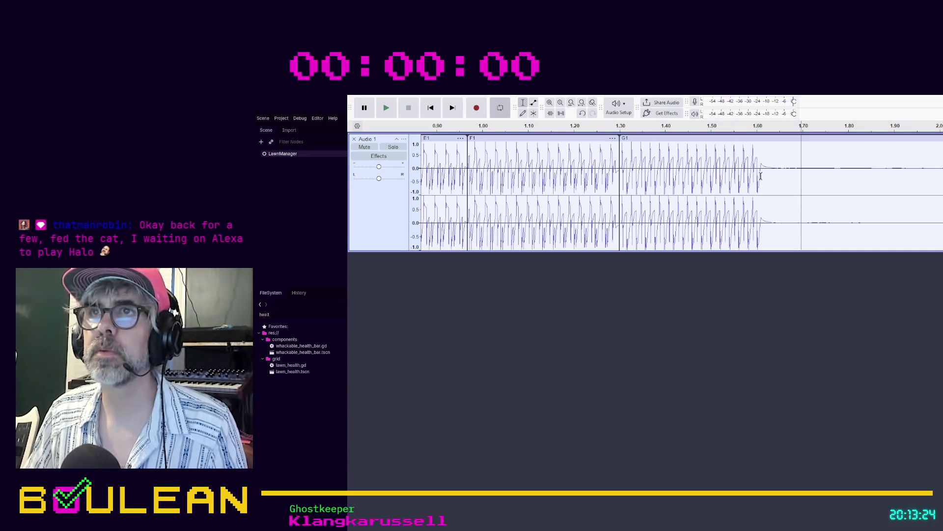
Select the stretch from 1.60 s to the end and undo an accidental paste over it
left_click(769, 149)
left_click_drag(769, 149, 857, 172)
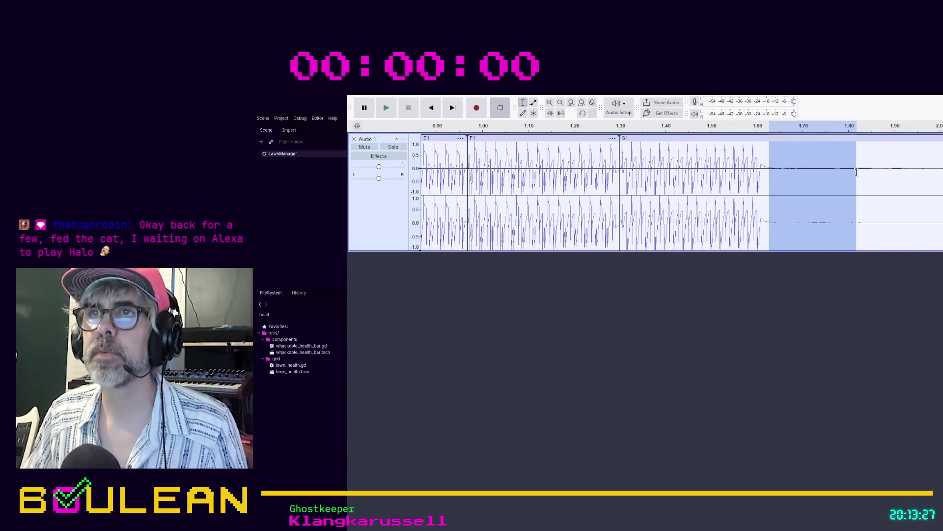
left_click_drag(767, 156, 942, 162)
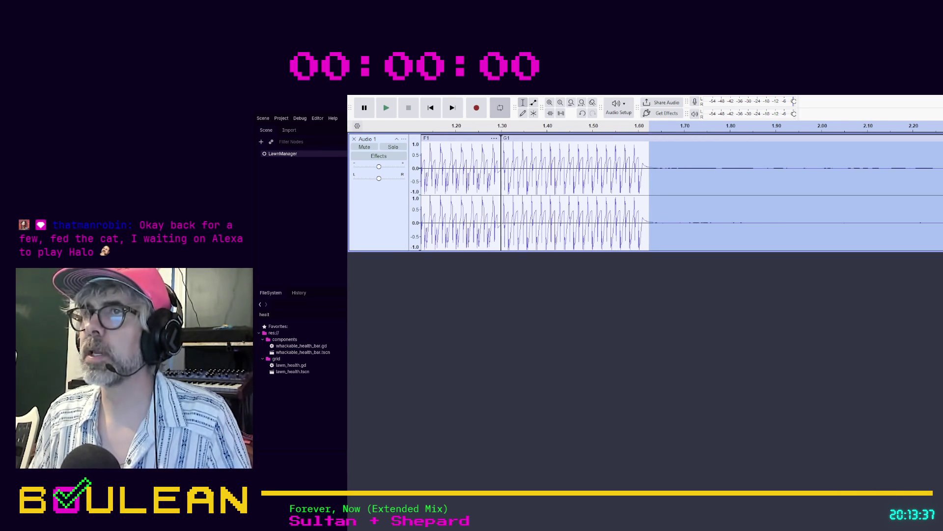
key("ctrl+v")
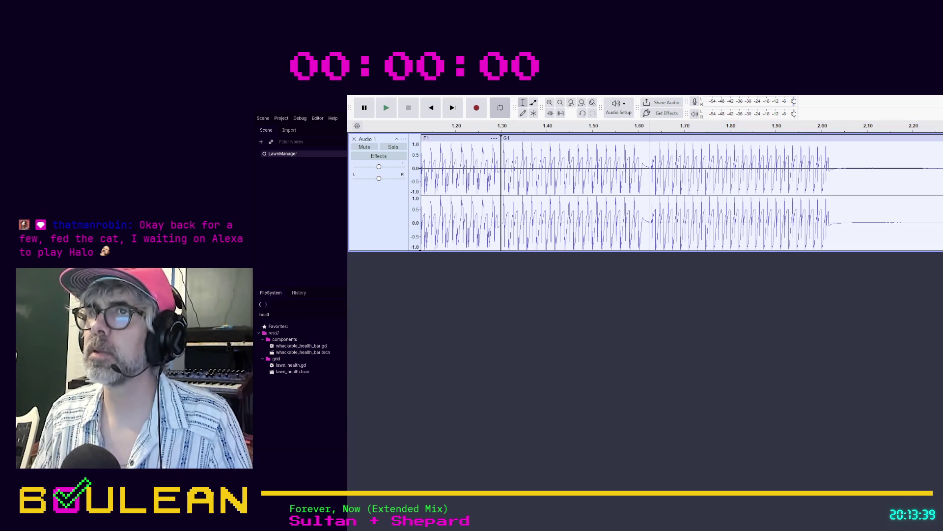
key("ctrl+z")
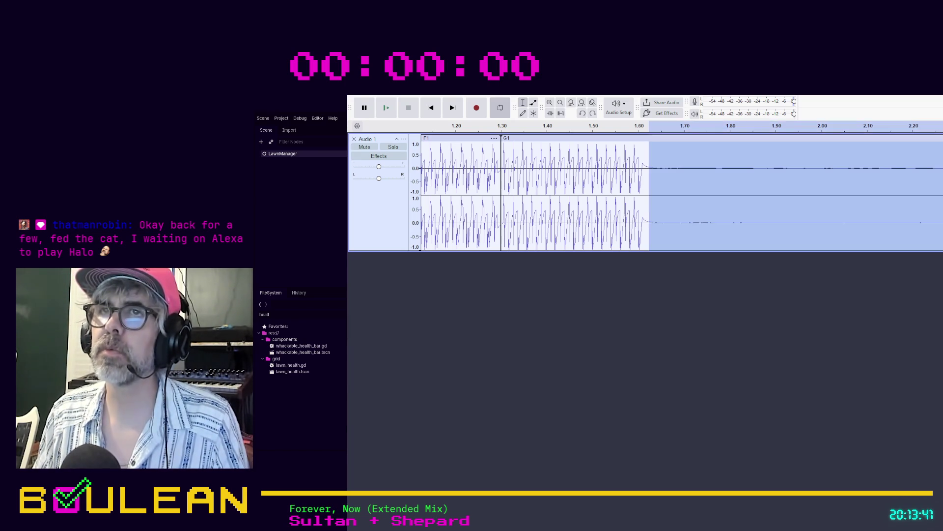